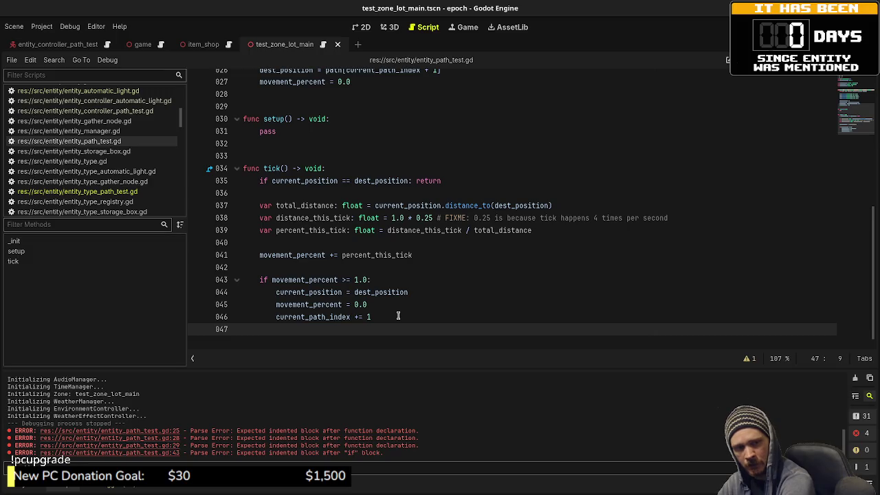
Try out and discard a trial if-condition and += fragments on the index-update line.
type("if")
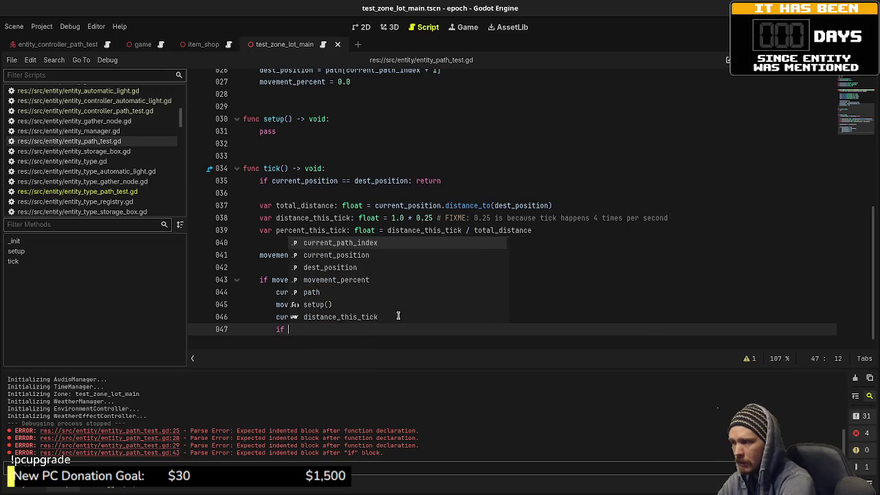
type("current_")
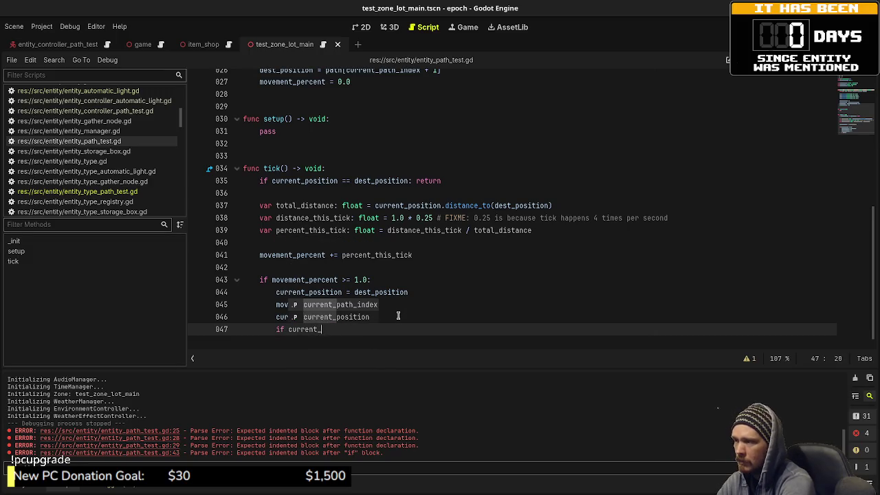
type("path_index >")
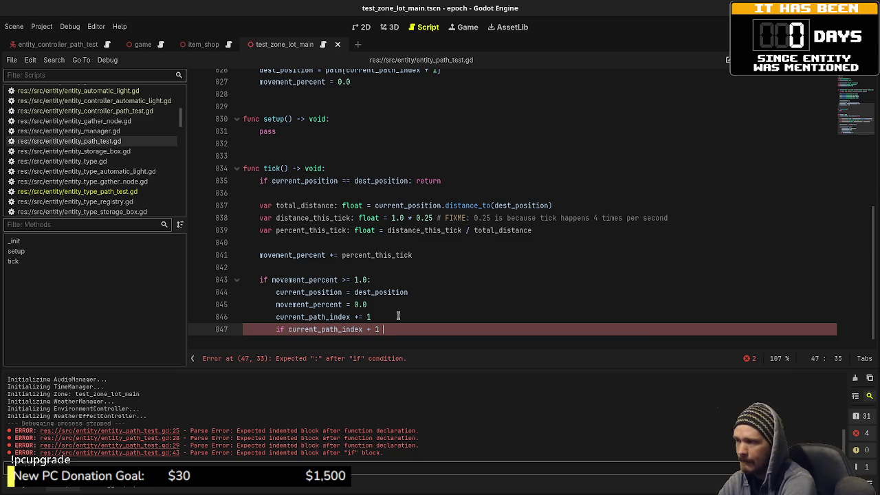
key("BackSpace")
key("BackSpace")
key("BackSpace")
type("current_math_")
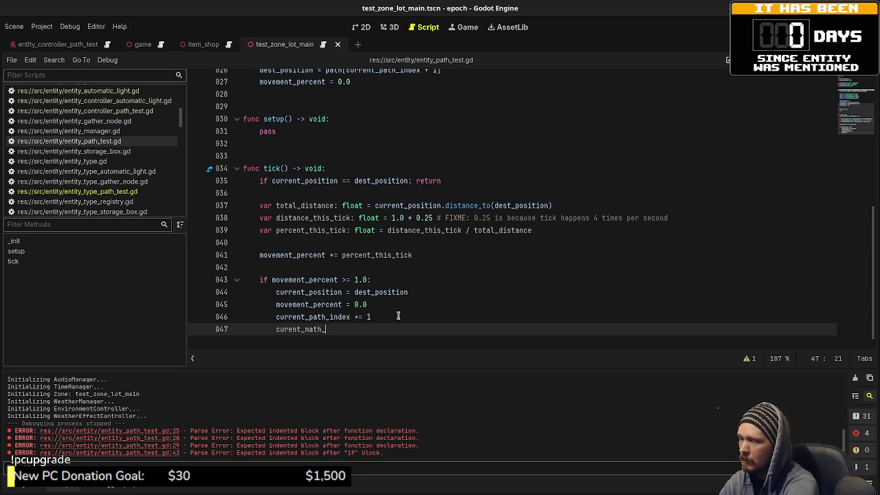
key("BackSpace")
key("BackSpace")
key("BackSpace")
type("path")
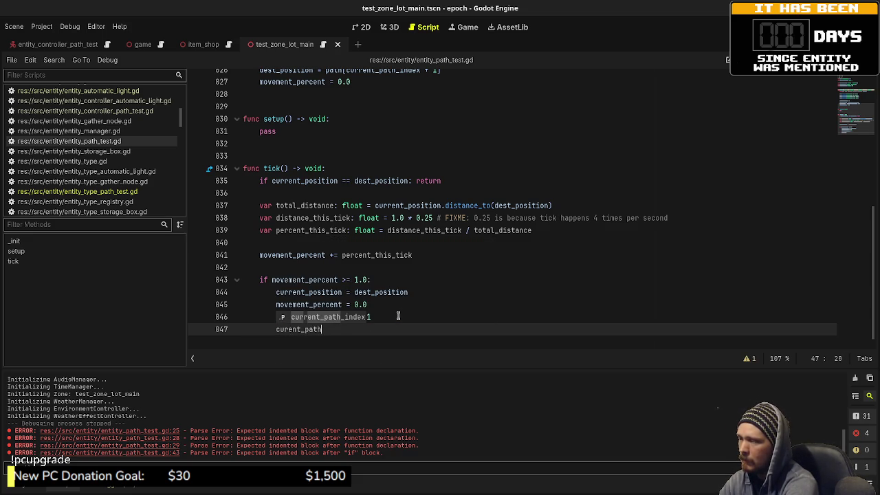
key("BackSpace")
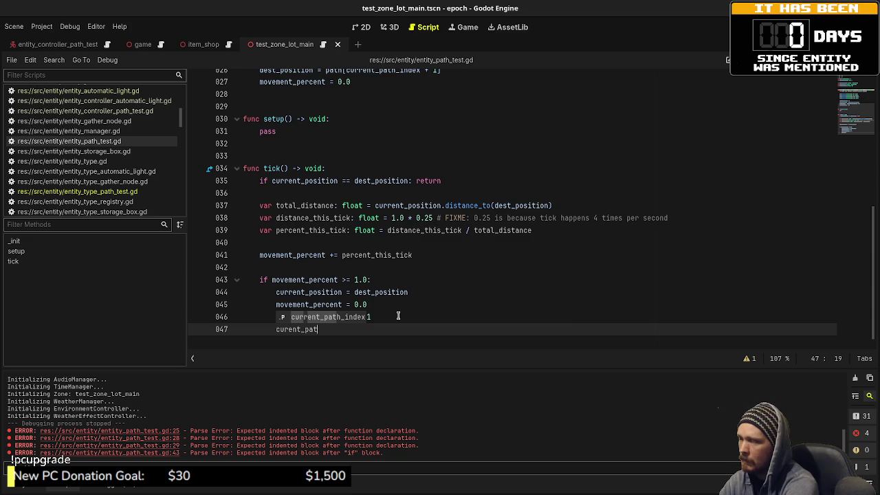
key("BackSpace")
key("BackSpace")
key("BackSpace")
key("BackSpace")
key("BackSpace")
key("BackSpace")
type("+= (")
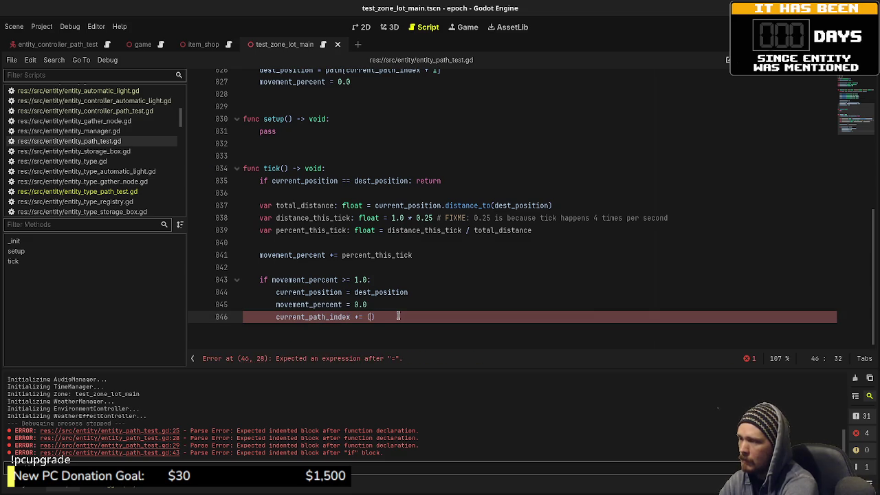
key("BackSpace")
key("BackSpace")
key("BackSpace")
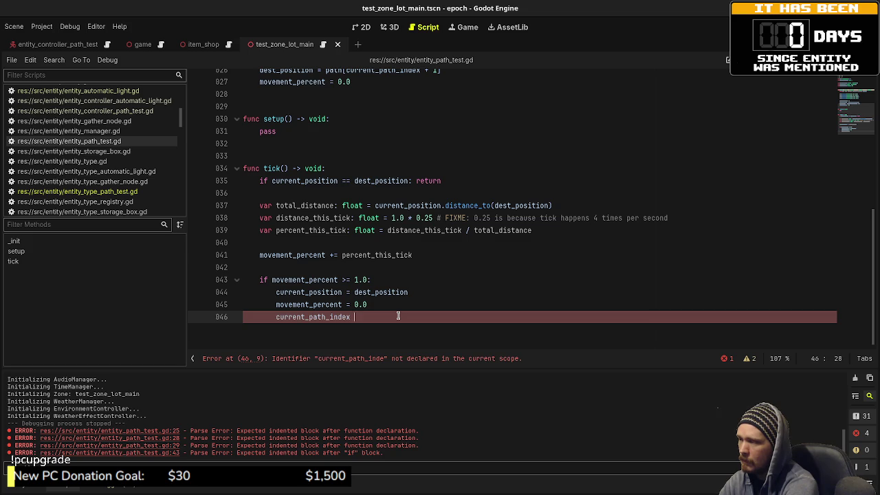
Write current_path_index = (current_path_index + 1) % path.size() and save the script.
type("= (current_p")
key("Return")
type("1) % ")
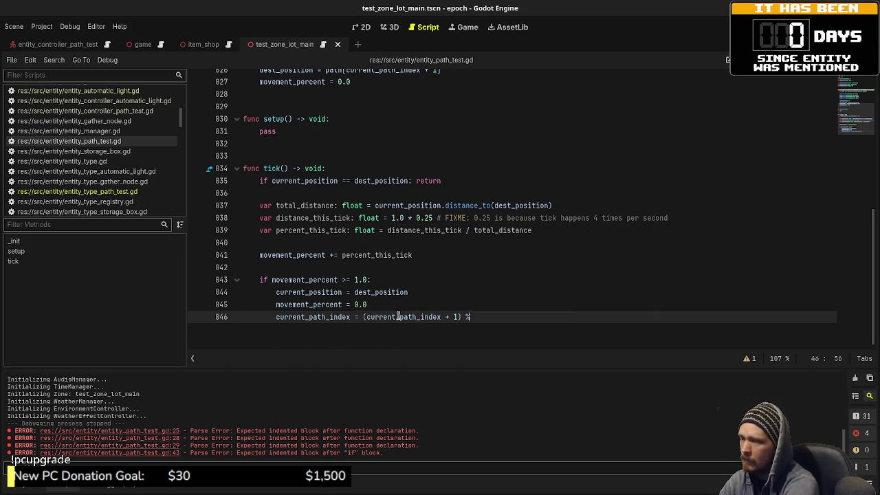
type("path.size()")
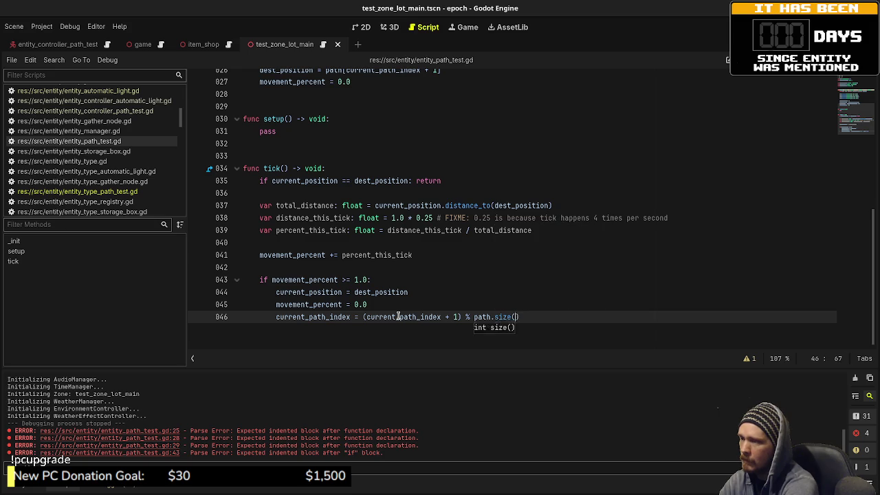
key("ctrl+s")
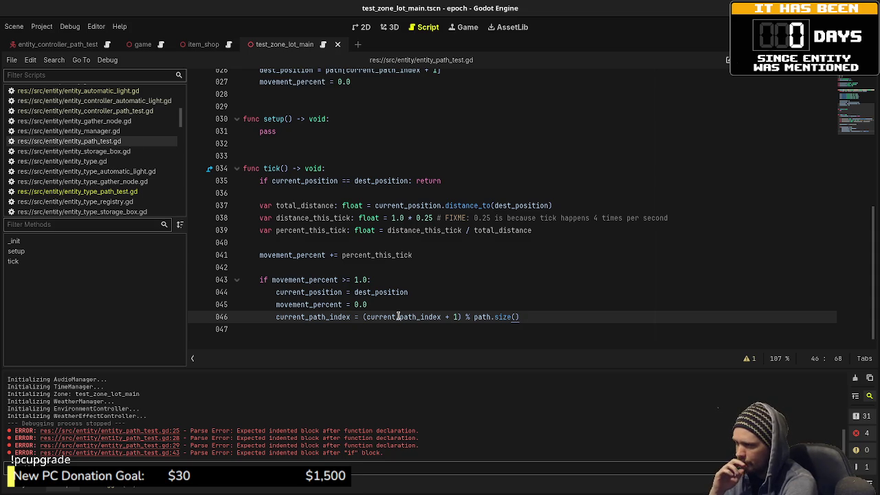
key("Return")
Add a trial line dest_position = path[current_path_index + 1] and save.
type("dest")
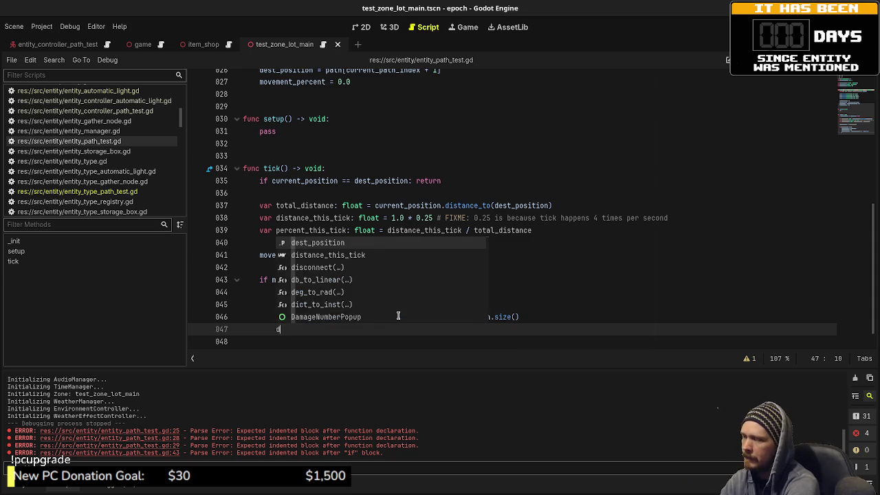
key("Return")
type("= ")
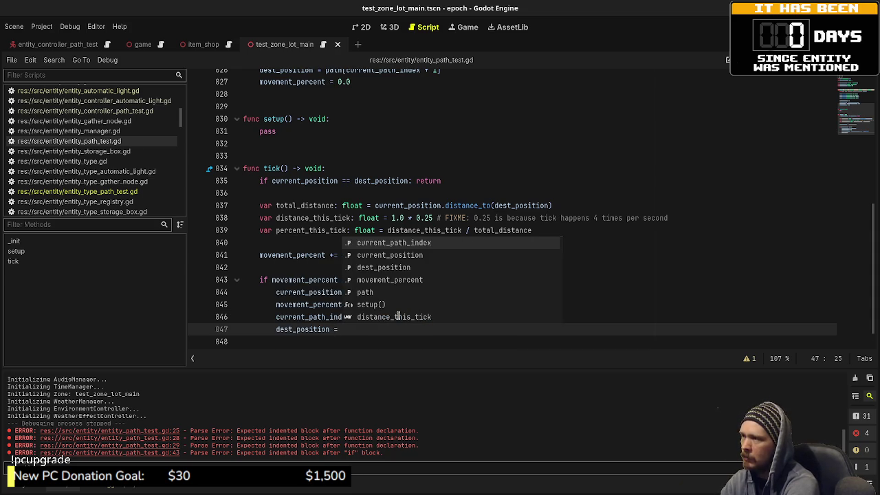
type("path[")
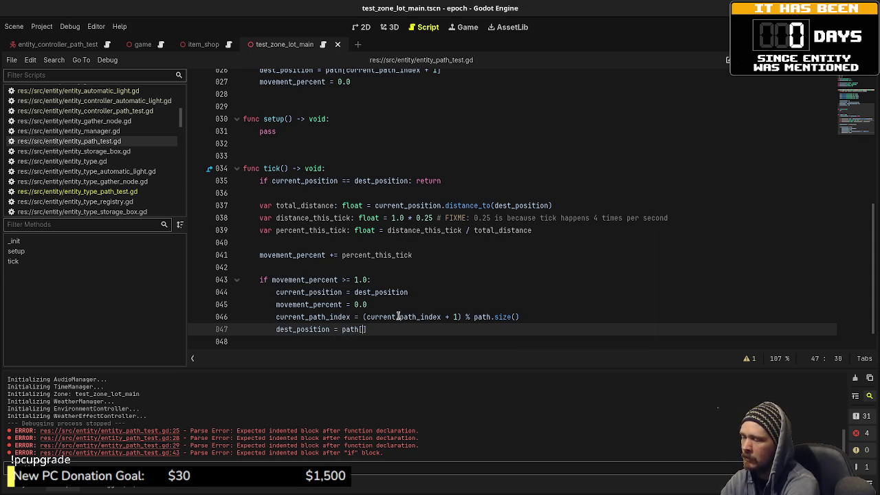
type("curren")
key("Return")
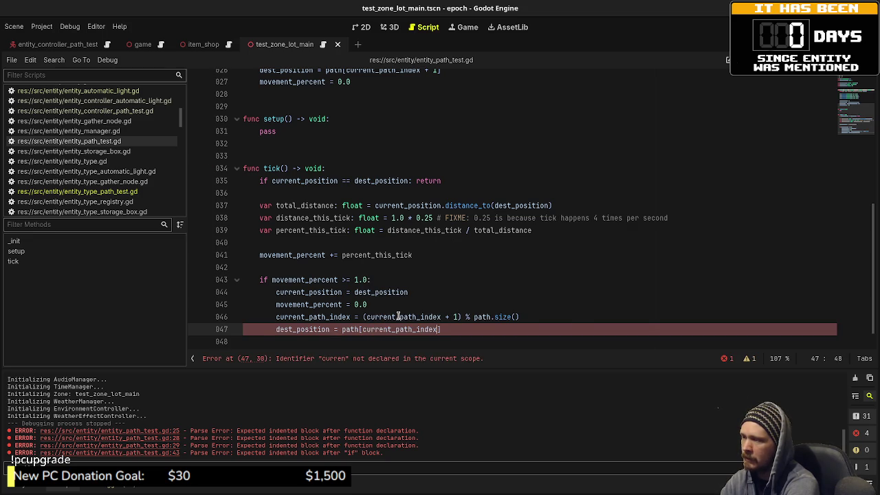
type("+ 1")
key("ctrl+s")
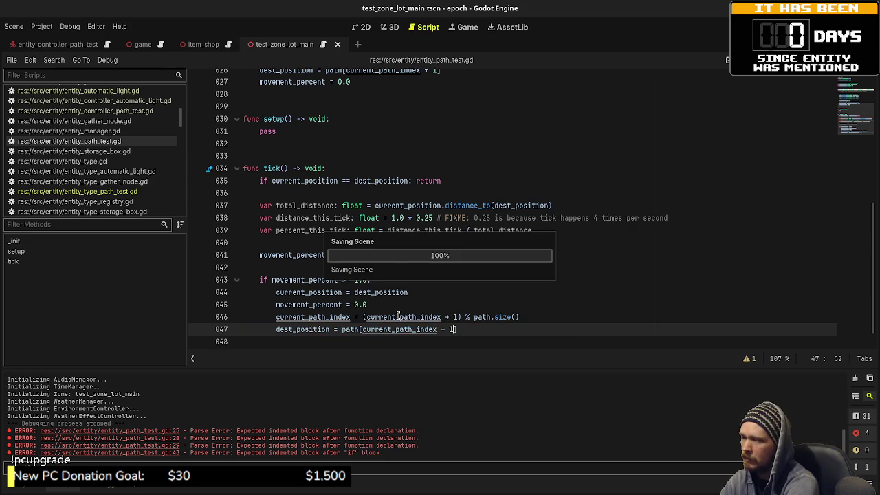
Delete the dest_position line and restore line 46 to current_path_index += 1.
key("ctrl+BackSpace")
key("ctrl+BackSpace")
key("ctrl+BackSpace")
key("ctrl+BackSpace")
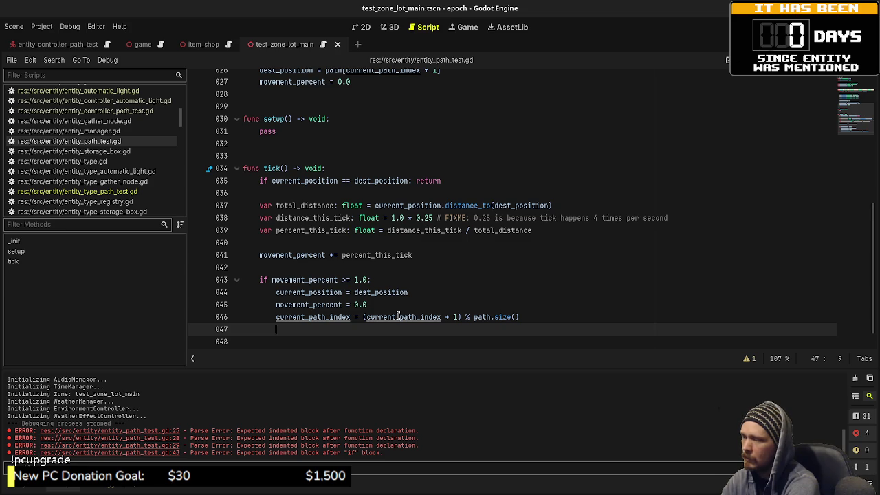
key("BackSpace")
key("BackSpace")
key("BackSpace")
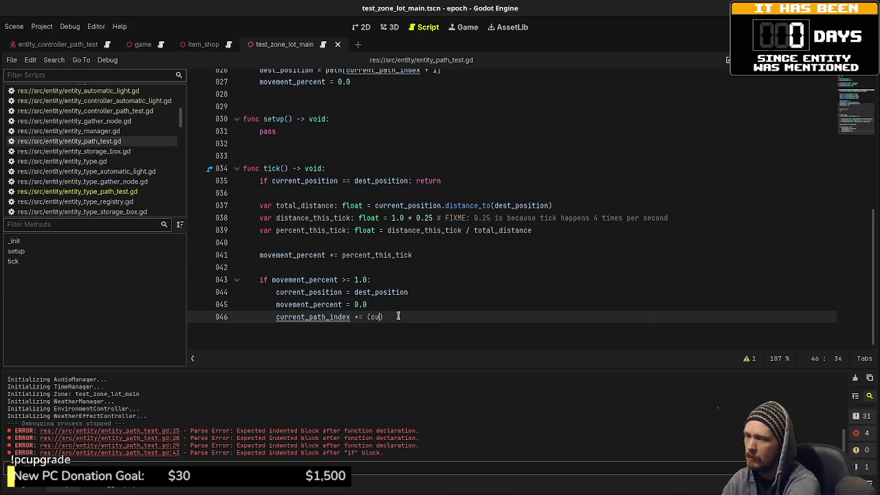
key("BackSpace")
type("1")
key("Return")
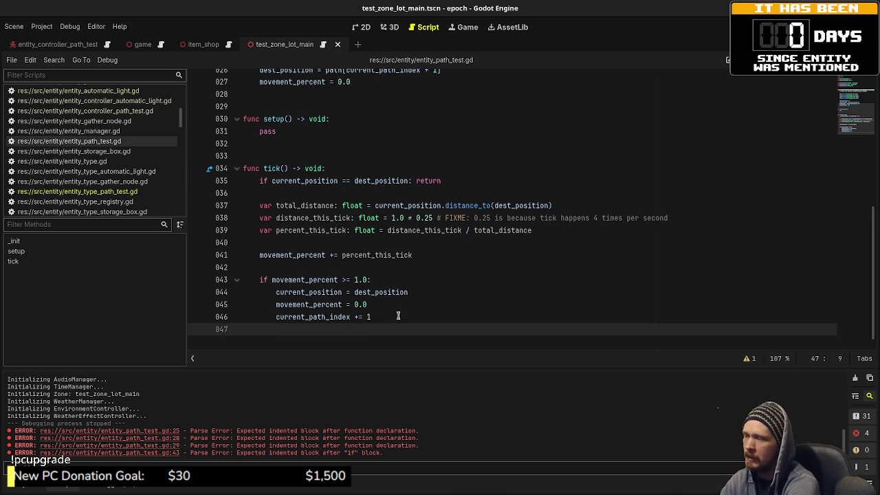
Add 'if current_path_index + 1 <= path.size() - 1:' setting dest_position = path[current_path_index + 1].
type("if current_path_index ")
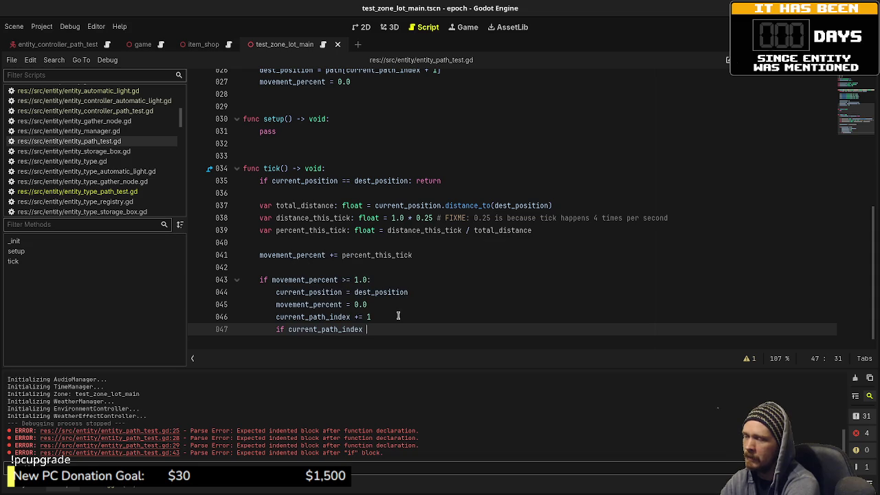
type("+ 1 <=")
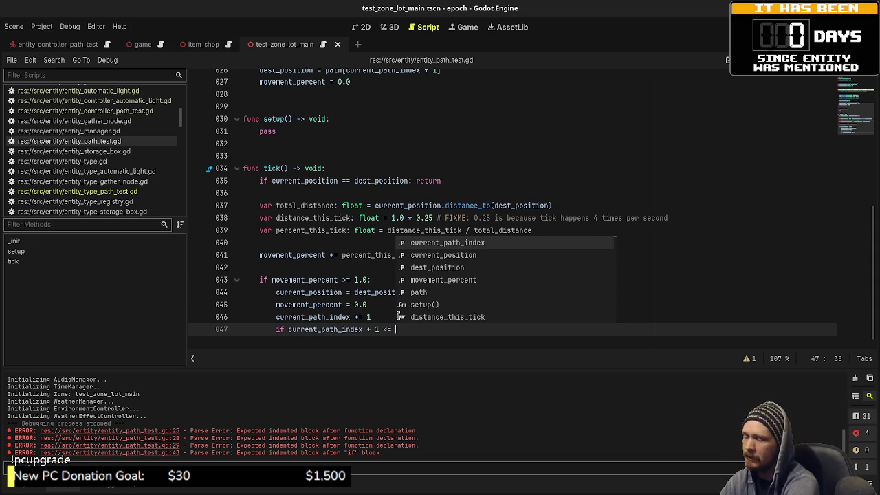
type(" path.size()")
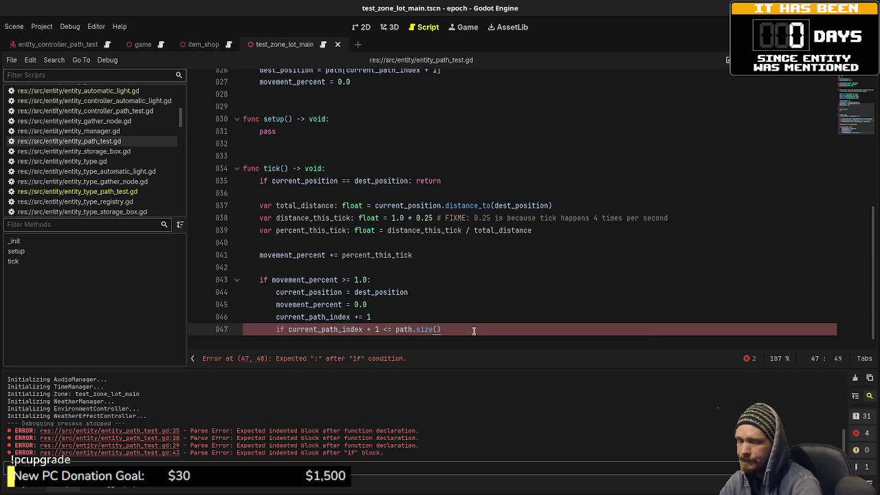
type(" - 1")
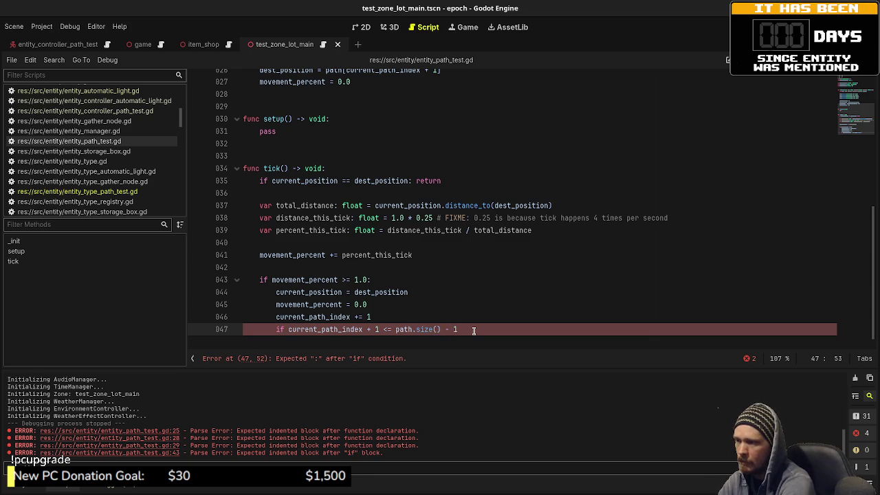
type(":")
key("Return")
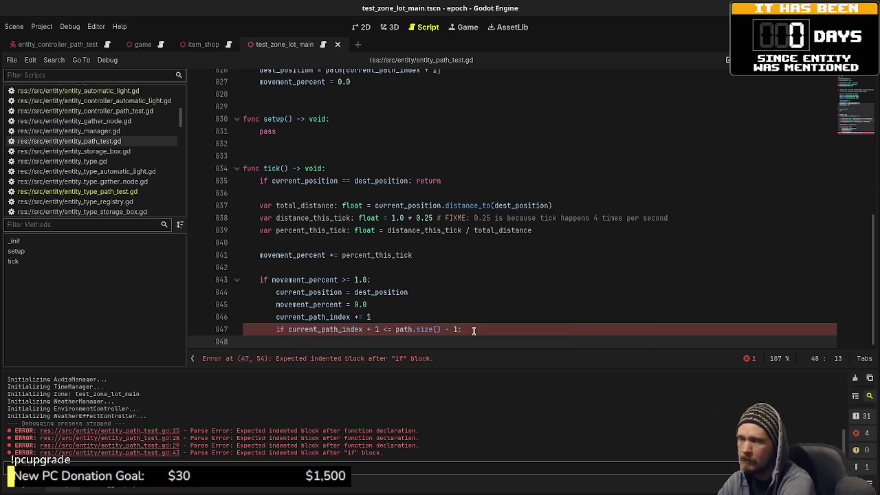
type("des")
key("Return")
type("= path[")
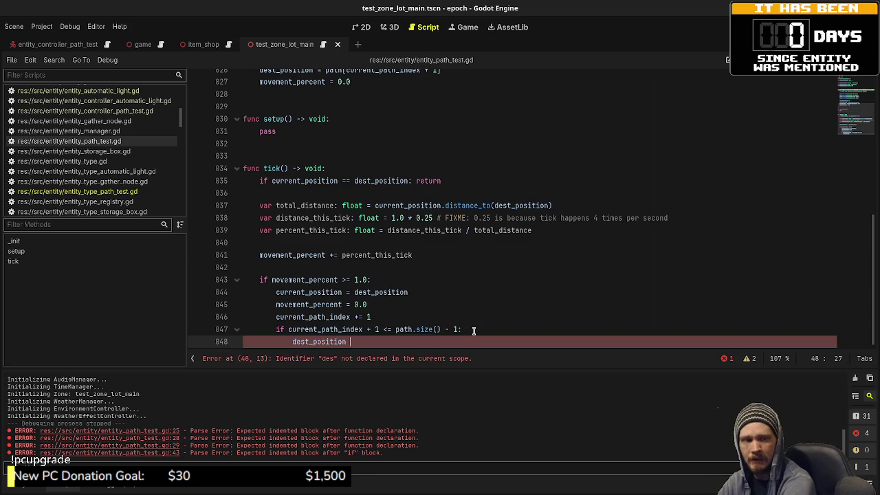
type("current_pa")
key("Return")
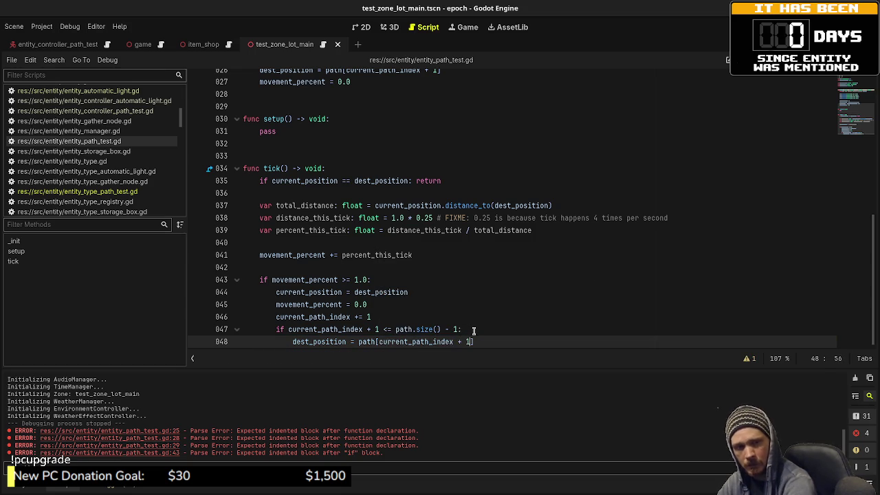
Begin an else branch at the if's indent level.
key("Return")
key("BackSpace")
type("else:")
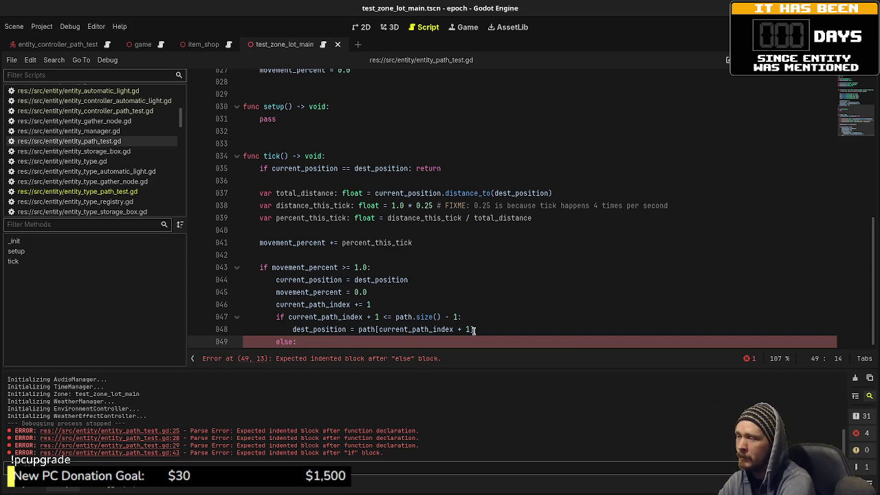
Start an else body resetting current_path_index and reassigning dest_position from path.
key("Return")
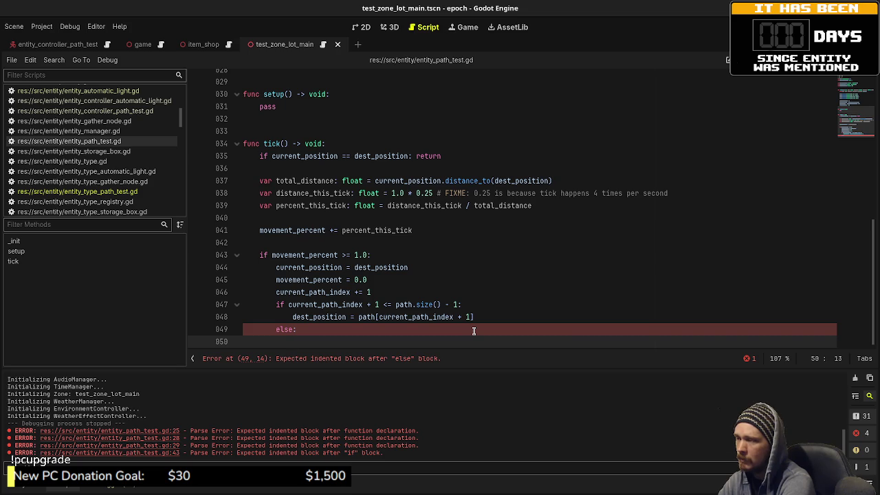
type("current_")
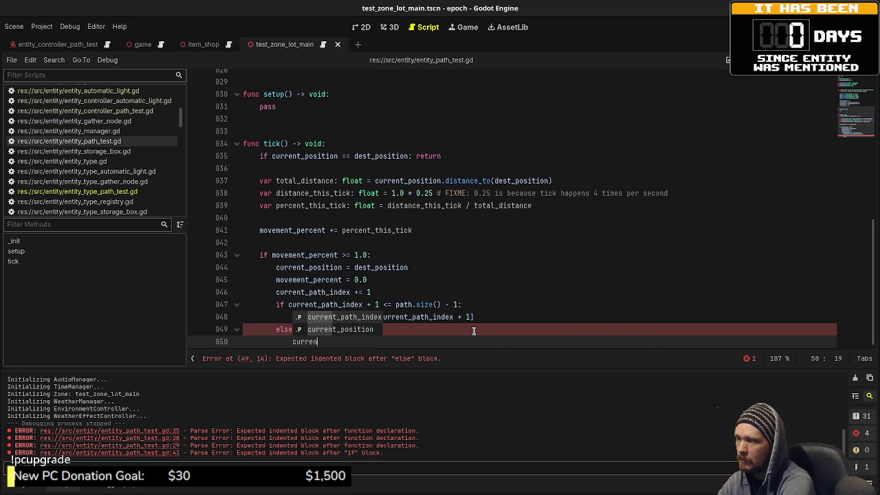
key("Return")
type("= 0")
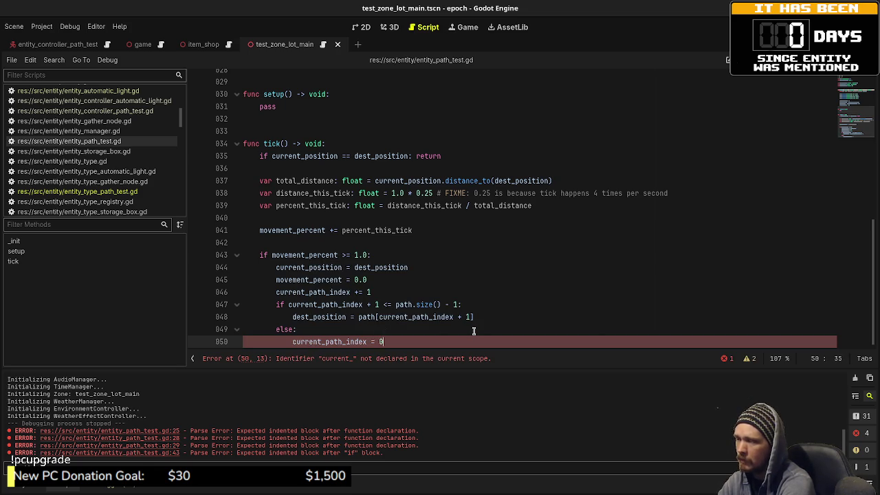
key("Return")
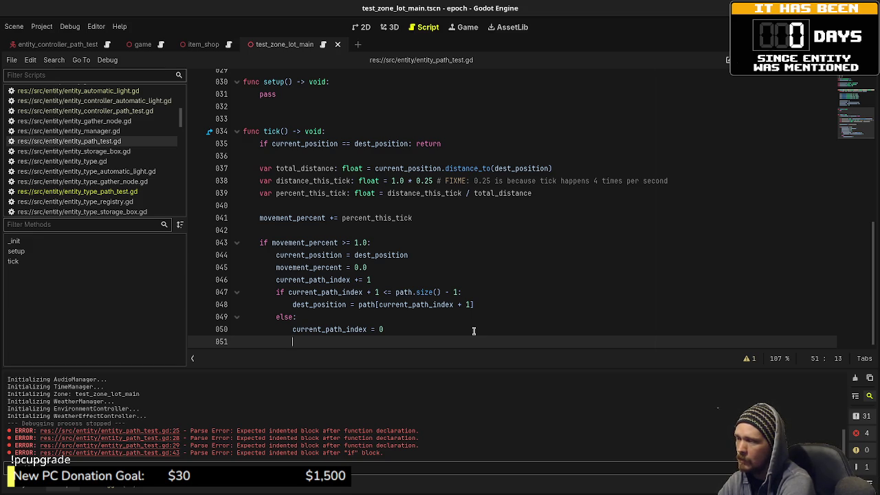
type("dest_position = path[c")
Erase those half-typed lines so else is empty, and save the script.
key("BackSpace")
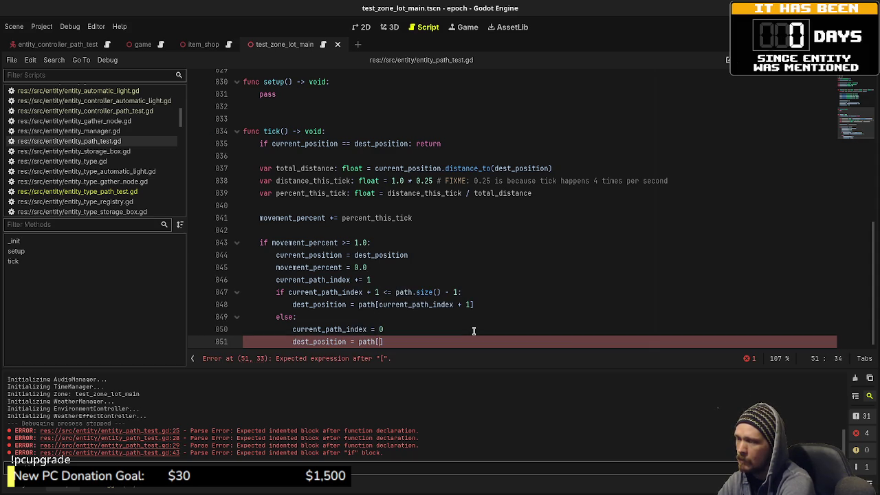
key("BackSpace")
key("BackSpace")
key("BackSpace")
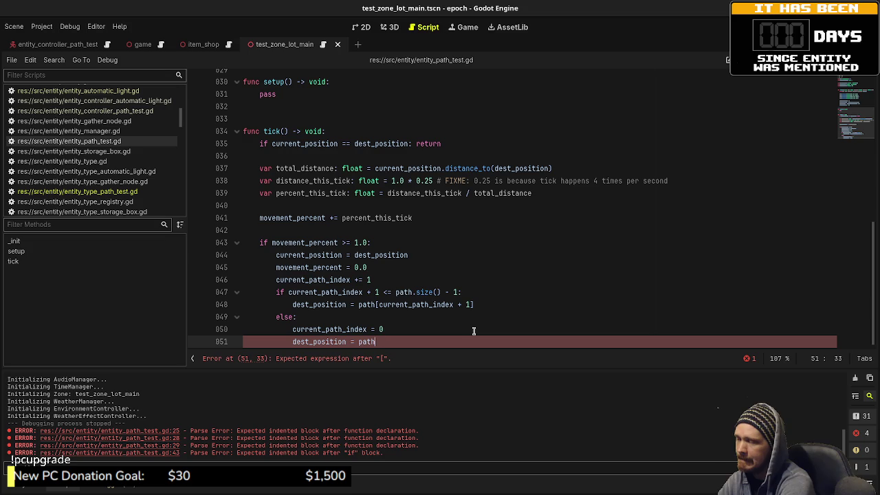
key("BackSpace")
key("BackSpace")
key("BackSpace")
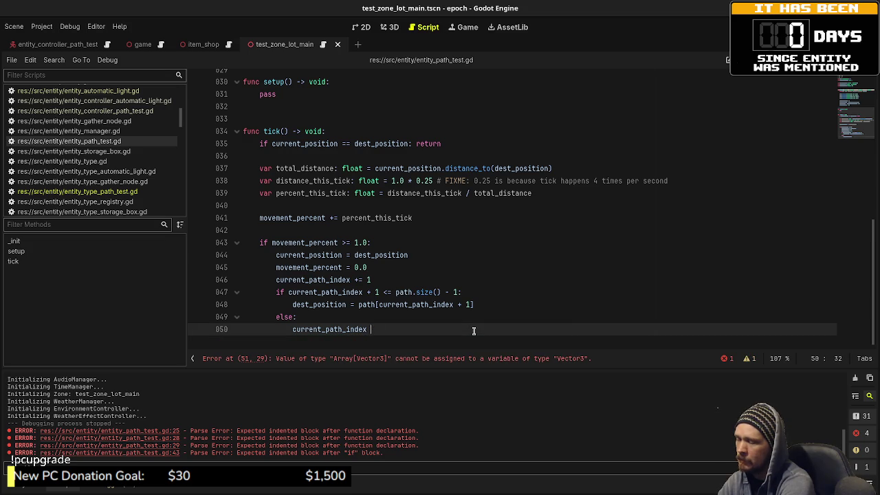
key("BackSpace")
key("BackSpace")
key("BackSpace")
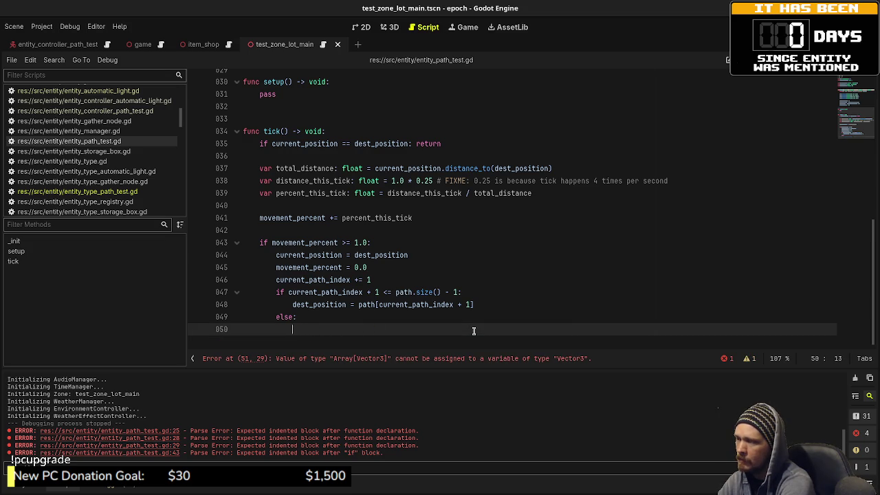
key("ctrl+s")
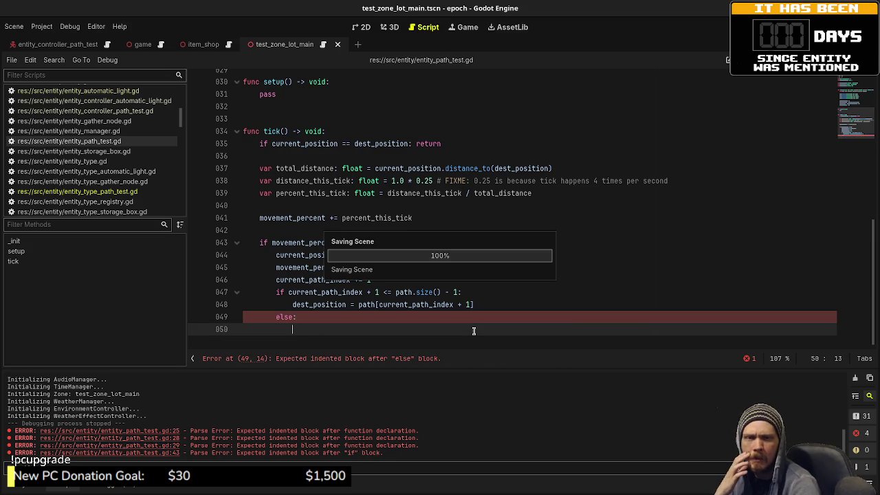
key("BackSpace")
key("BackSpace")
key("BackSpace")
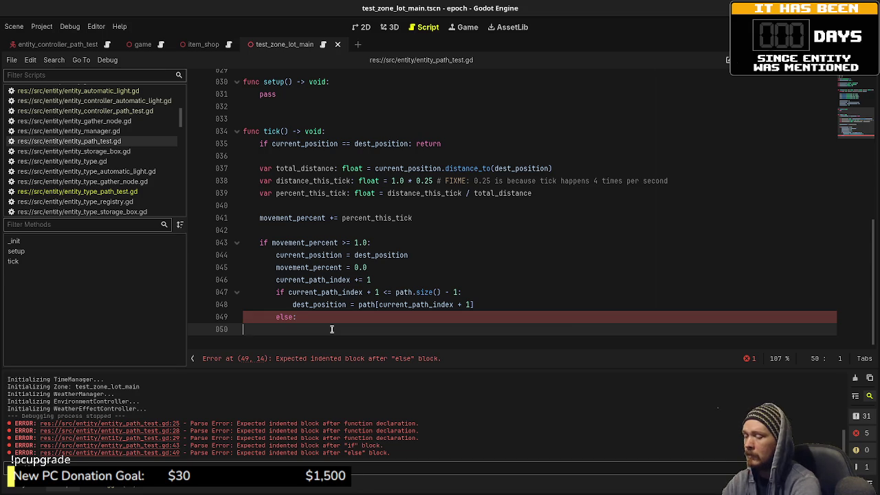
key("Tab")
key("Tab")
key("Tab")
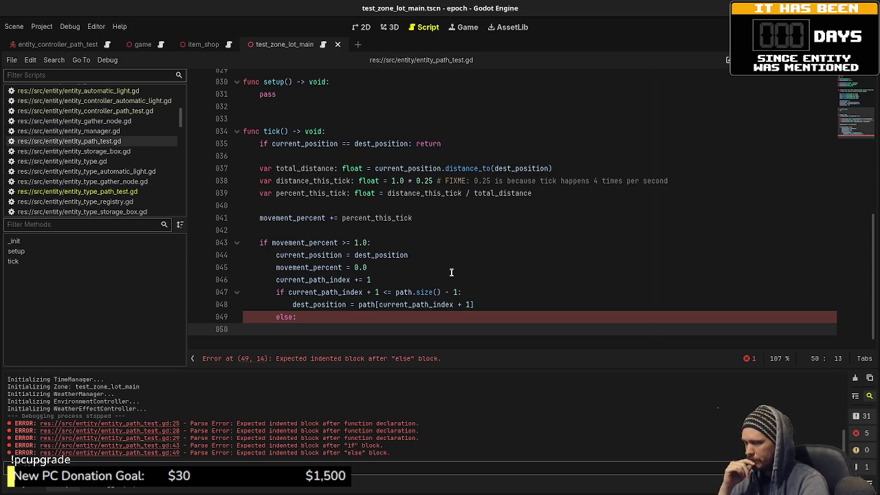
Declare func reset_path() -> void: below the tick function.
scroll(450, 272, "up", 4)
scroll(451, 272, "down", 4)
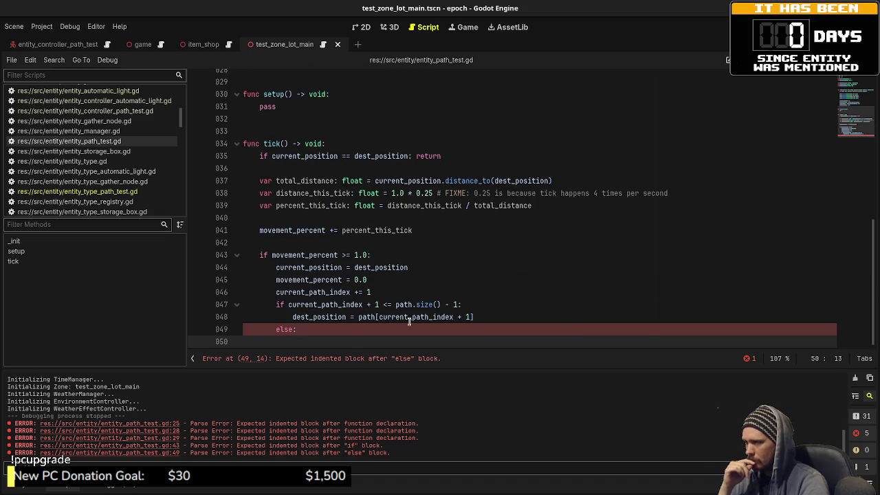
key("Return")
key("Return")
key("Return")
key("BackSpace")
key("BackSpace")
type("func reset_")
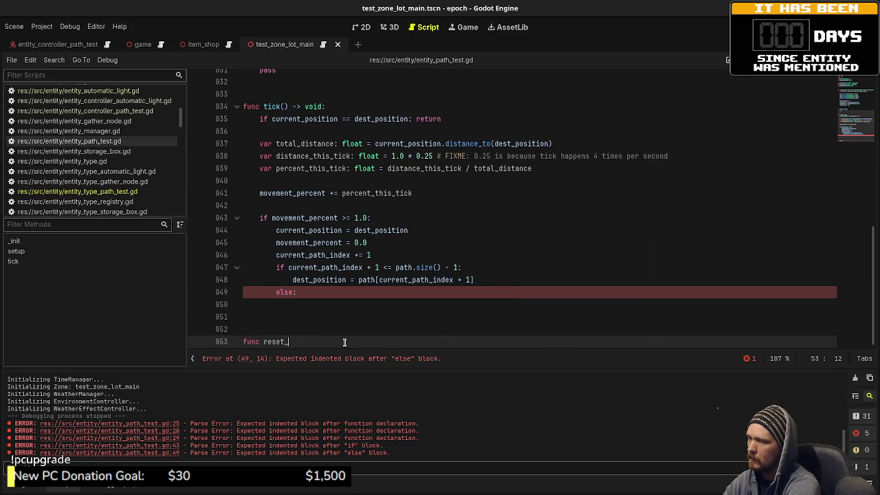
type("path() -> void:")
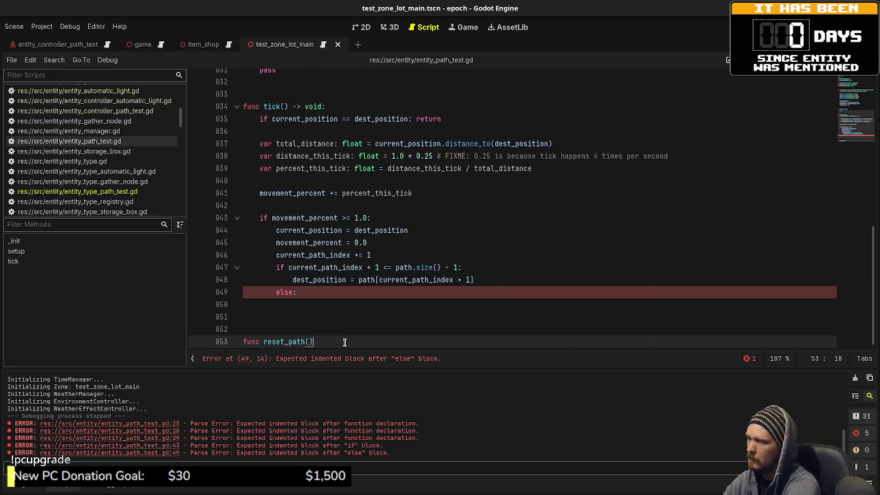
key("Return")
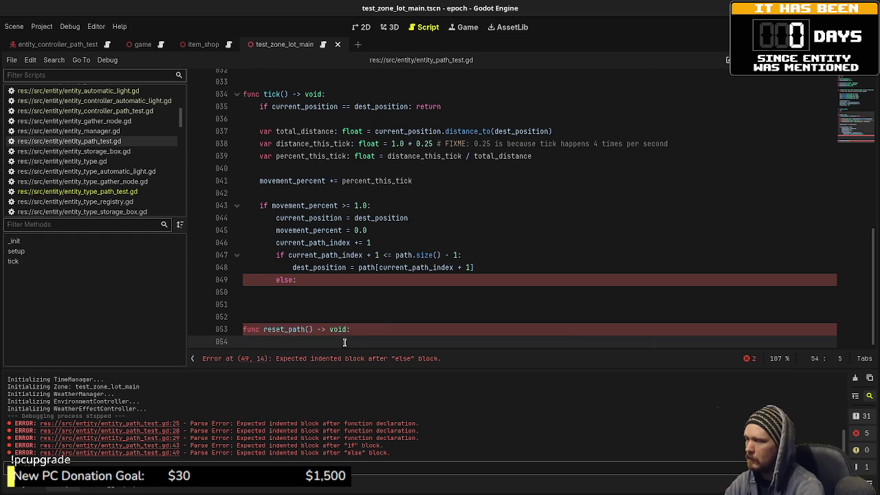
Fill reset_path() with the four path-start lines copied from _init, and save.
scroll(345, 343, "up", 4)
left_click_drag(364, 157, 305, 156)
left_click(259, 118, "shift")
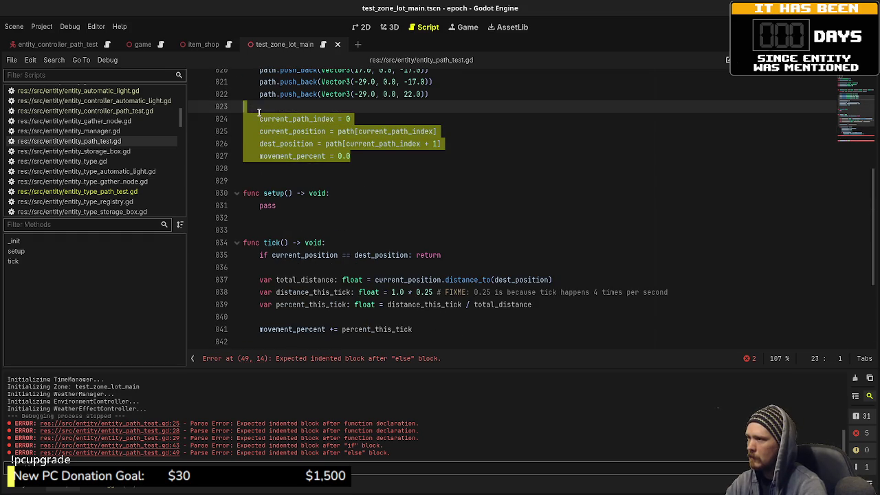
scroll(318, 216, "down", 4)
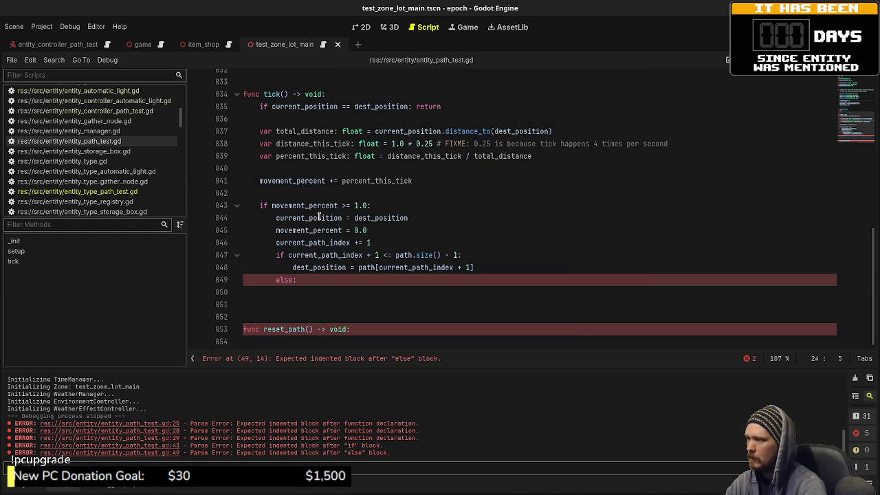
left_click(302, 341)
type("current_path_index = 0 \tcurrent_position = path[current_path_index] \tdest_position = path[current_path_index + 1] \tmovement_percent = 0.0")
key("ctrl+s")
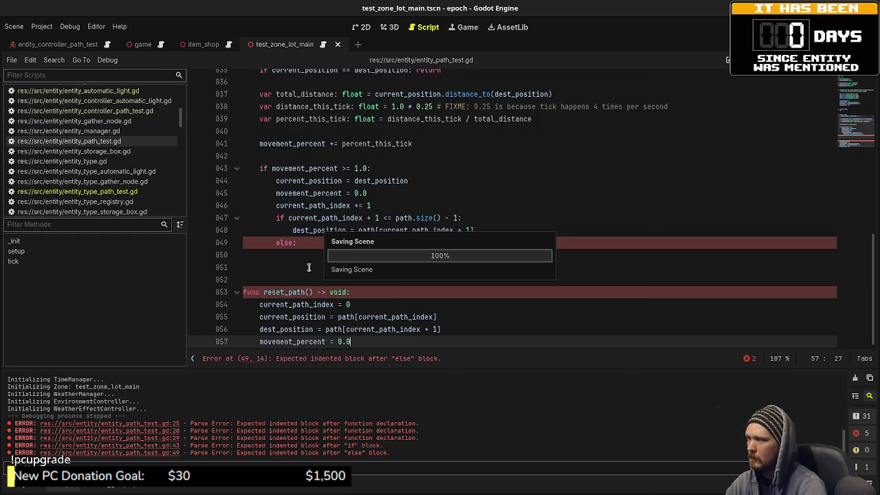
Call reset_path() in tick()'s else branch and save.
left_click(318, 257)
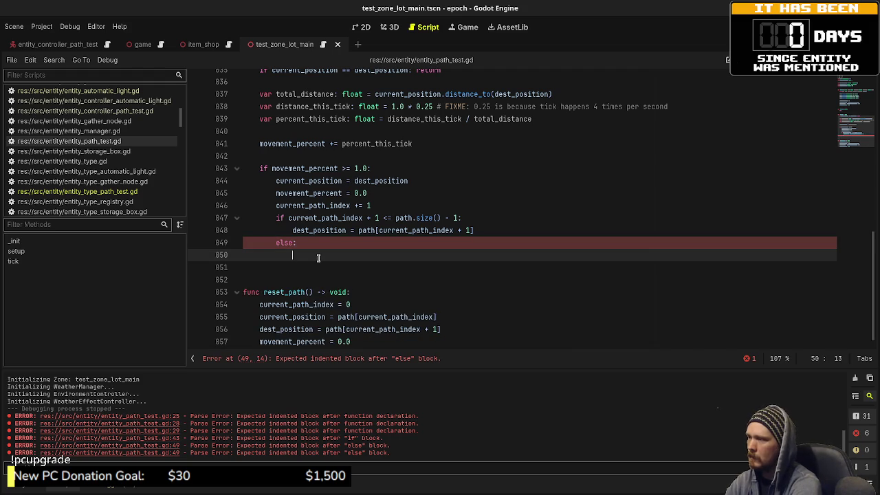
type("current_path_index = 0 \tcurrent_position = path[current_path_index] \tdest_position = path[current_path_index + 1] \tmovement_percent = 0.0")
key("ctrl+z")
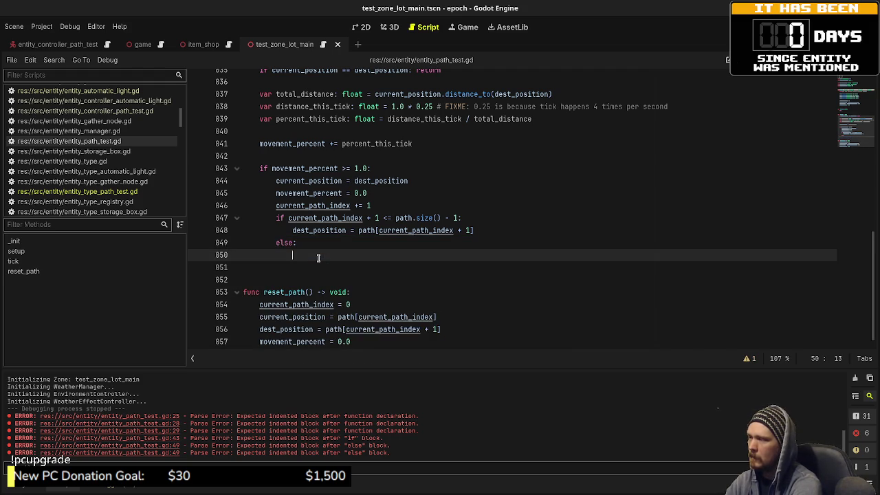
type("reset_pa")
key("Return")
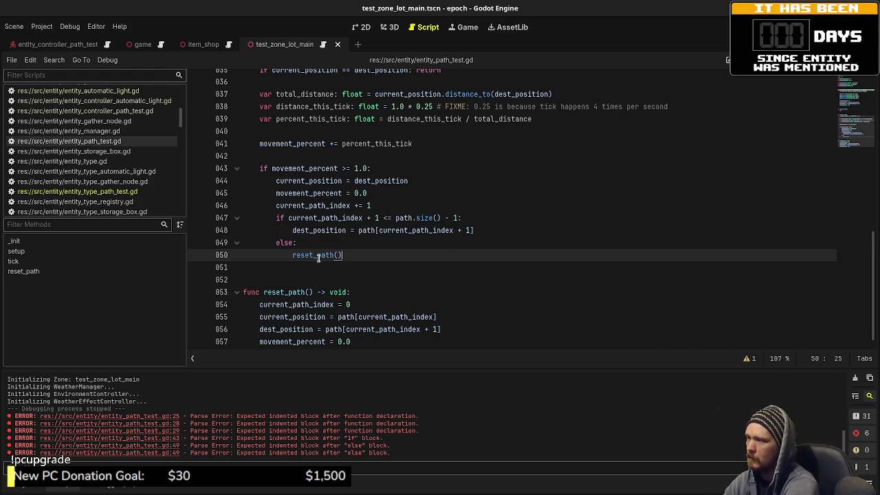
key("ctrl+s")
scroll(286, 215, "up", 3)
scroll(286, 215, "up", 8)
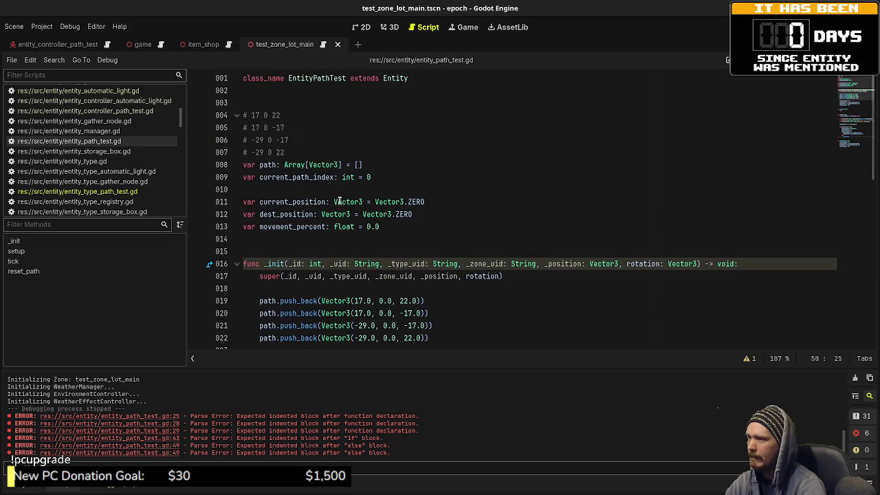
Append a copy of the first path point after the last push_back line, and save.
scroll(337, 145, "down", 3)
left_click(425, 189)
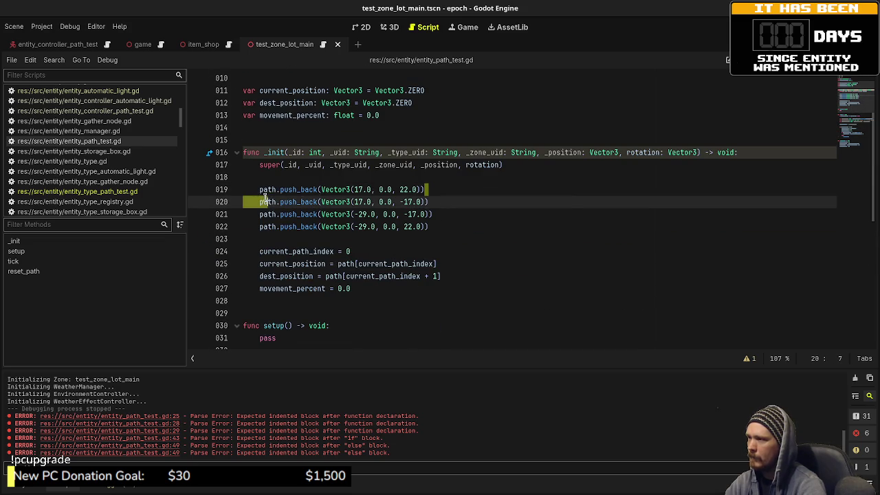
left_click_drag(262, 202, 263, 193)
key("ctrl+c")
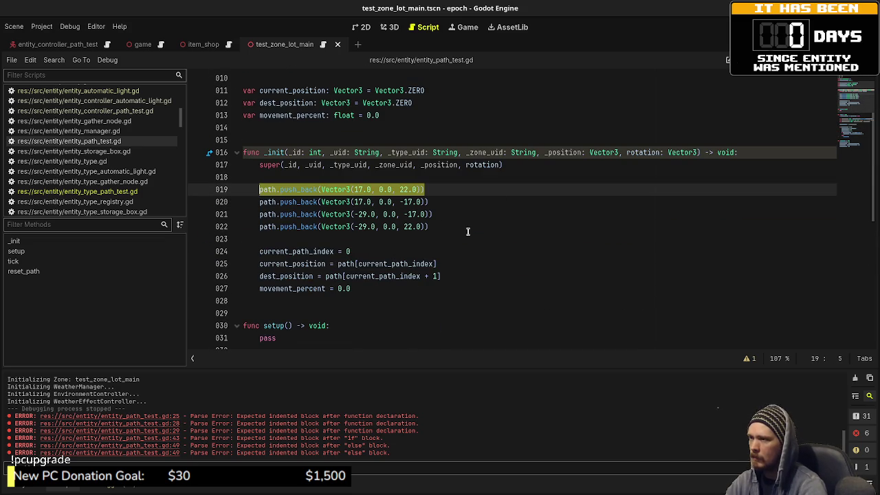
left_click(467, 232)
key("Return")
key("ctrl+v")
key("ctrl+s")
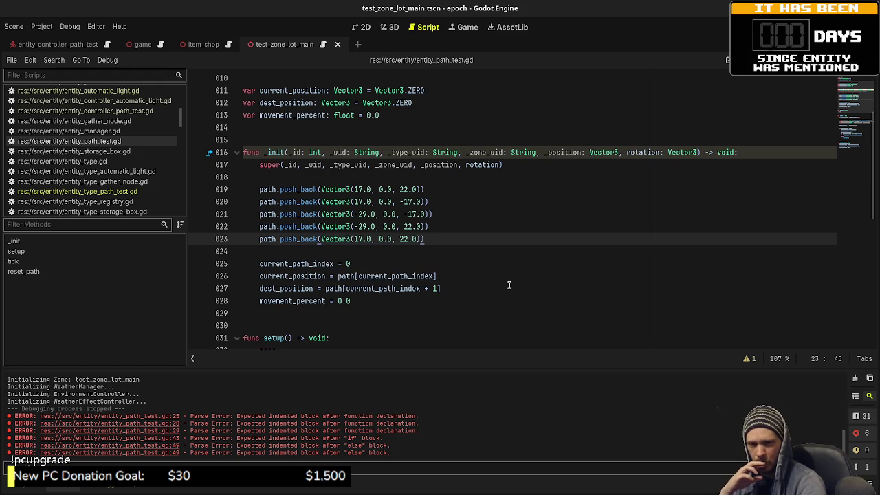
Replace _init's path-start lines with a reset_path() call and save.
scroll(485, 286, "down", 2)
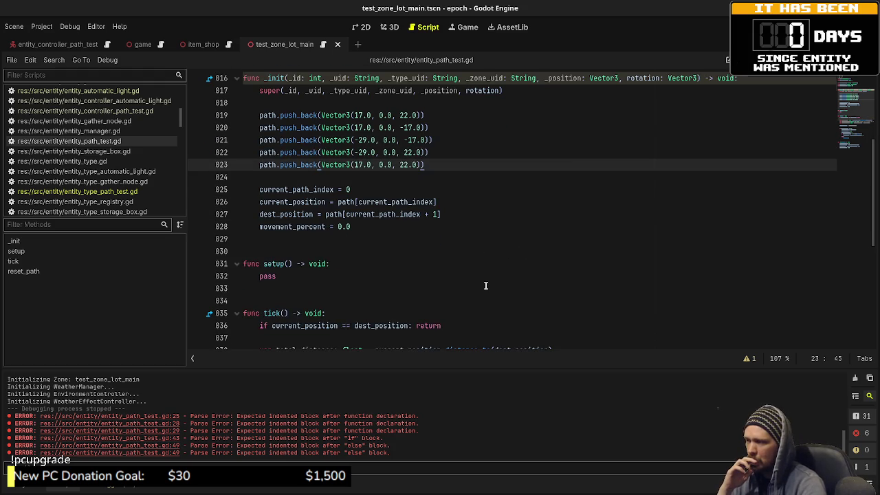
scroll(485, 286, "down", 5)
scroll(485, 286, "up", 5)
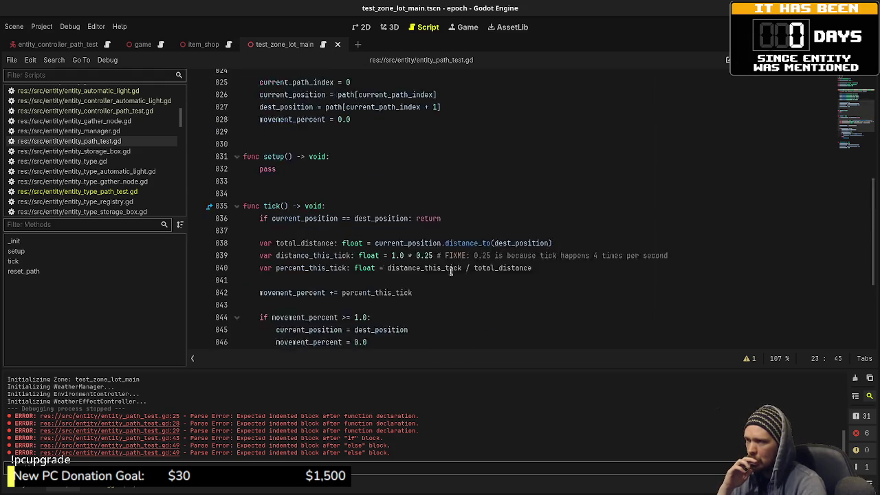
left_click_drag(351, 227, 260, 190)
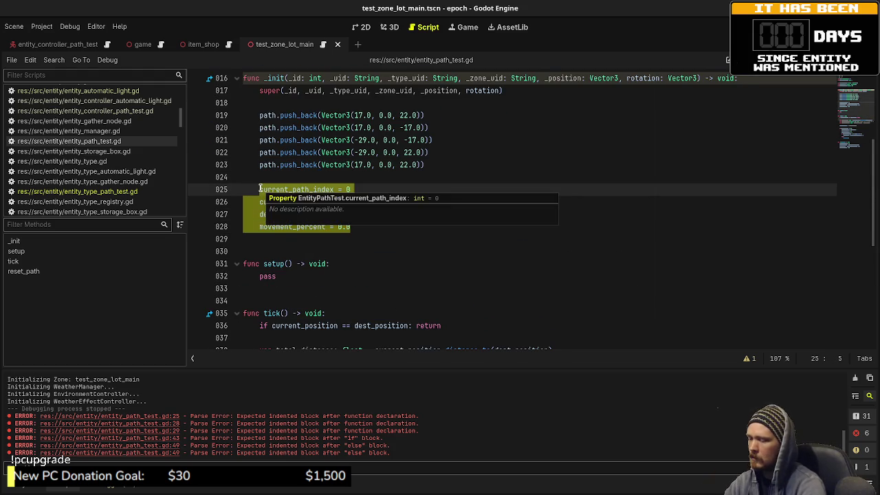
type("reset_")
key("Return")
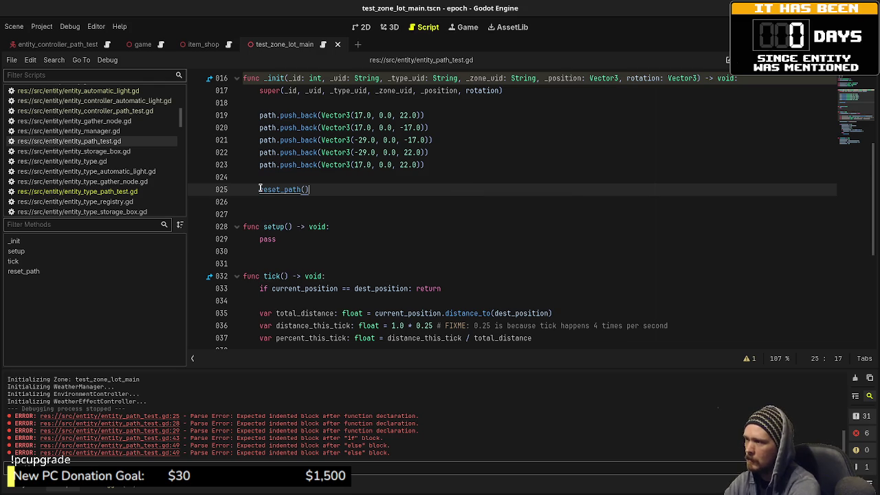
key("ctrl+s")
Move the path points and reset_path() call from _init into setup(), replacing pass.
scroll(287, 213, "up", 2)
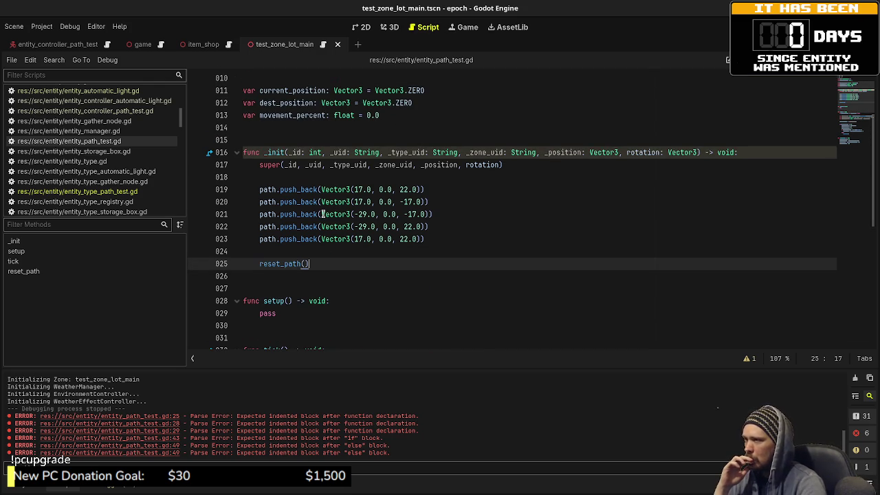
left_click_drag(326, 263, 259, 189)
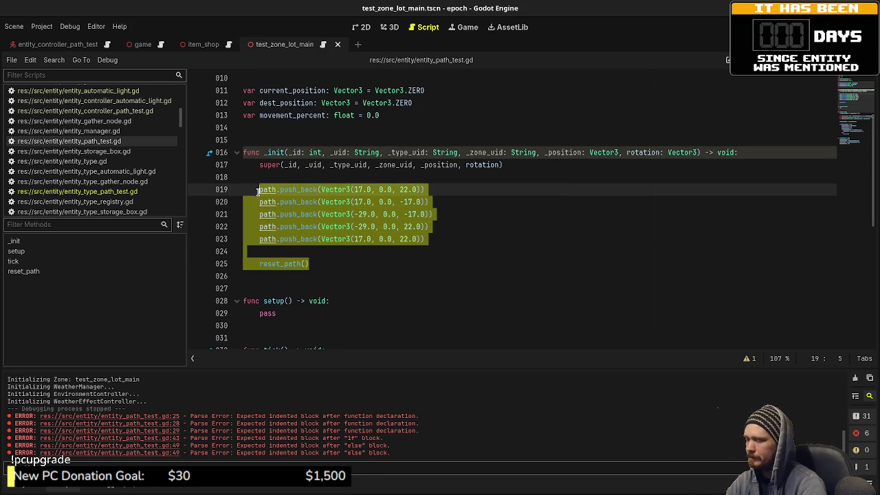
key("BackSpace")
left_click(259, 239)
key("ctrl+v")
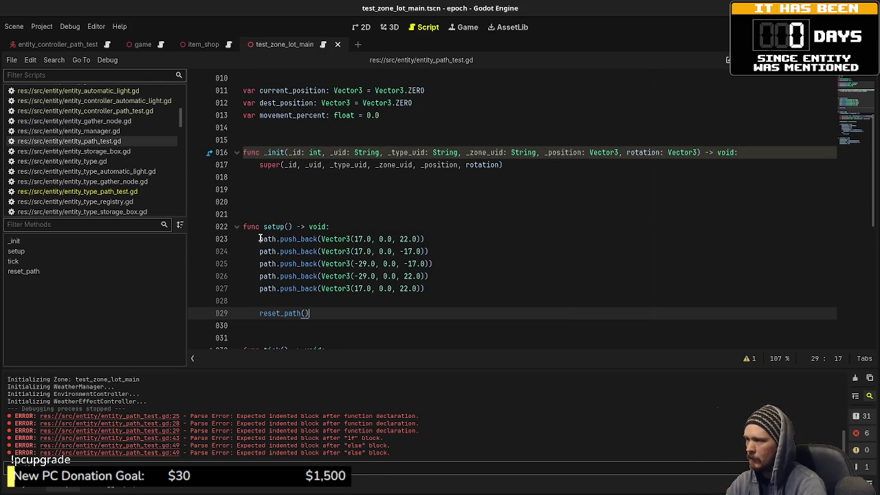
key("ctrl+s")
left_click(316, 202)
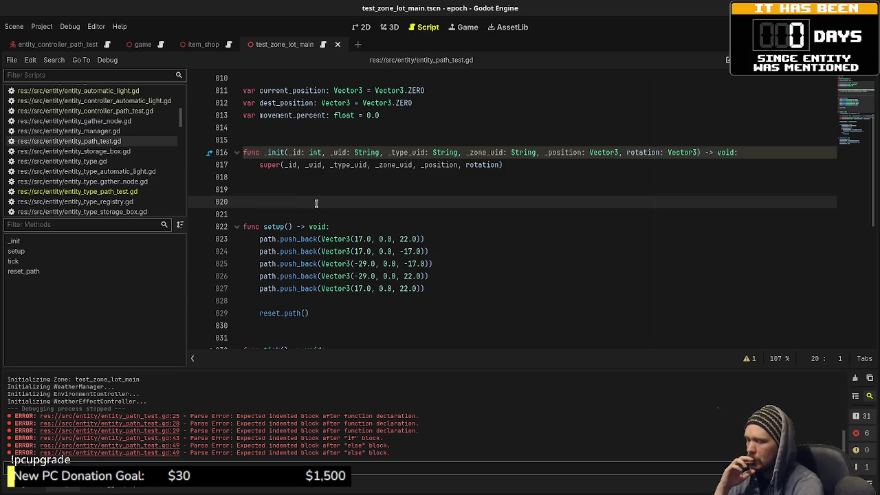
key("BackSpace")
key("BackSpace")
scroll(351, 231, "down", 7)
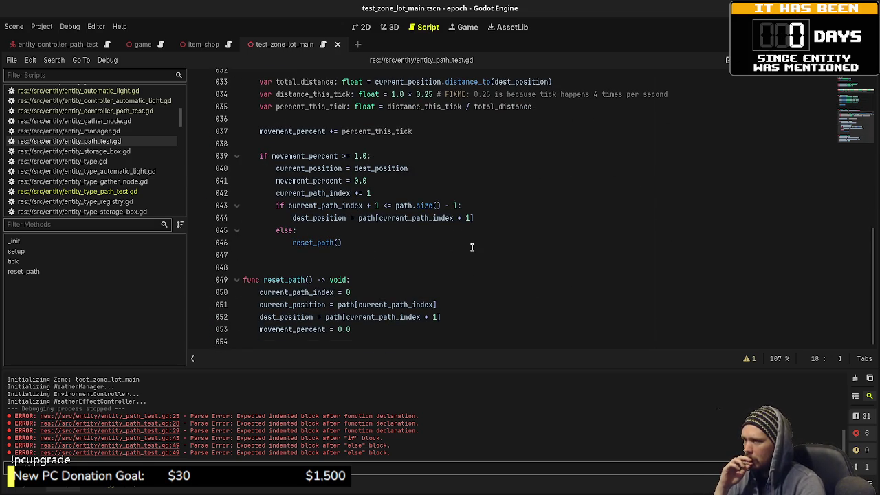
End tick() with position = current_position, save, and switch to entity_controller_path_test.gd.
scroll(470, 249, "up", 1)
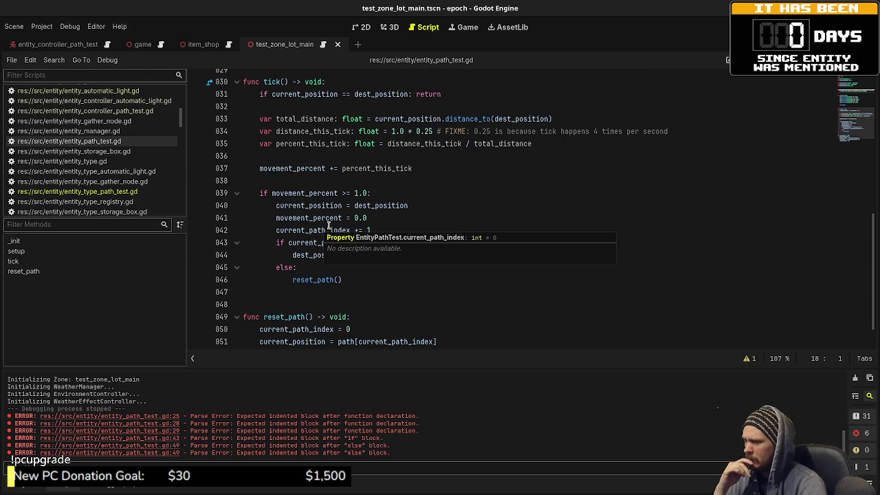
left_click(359, 282)
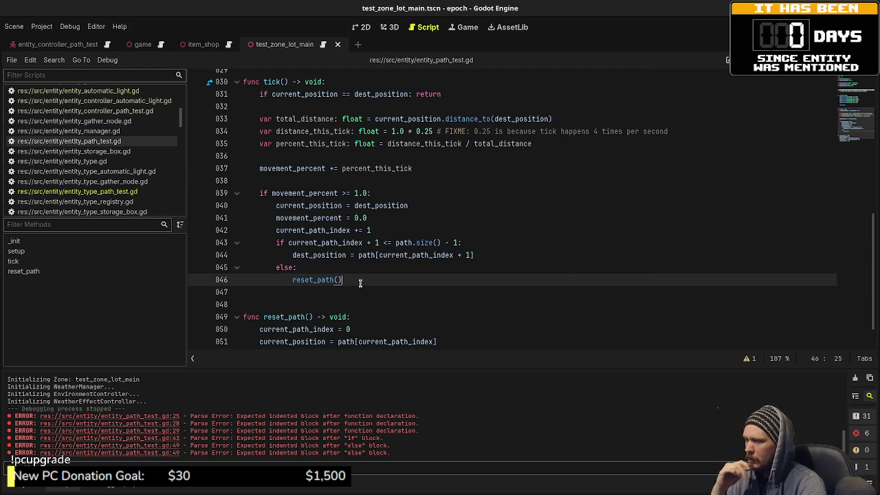
key("Return")
key("Return")
key("BackSpace")
key("BackSpace")
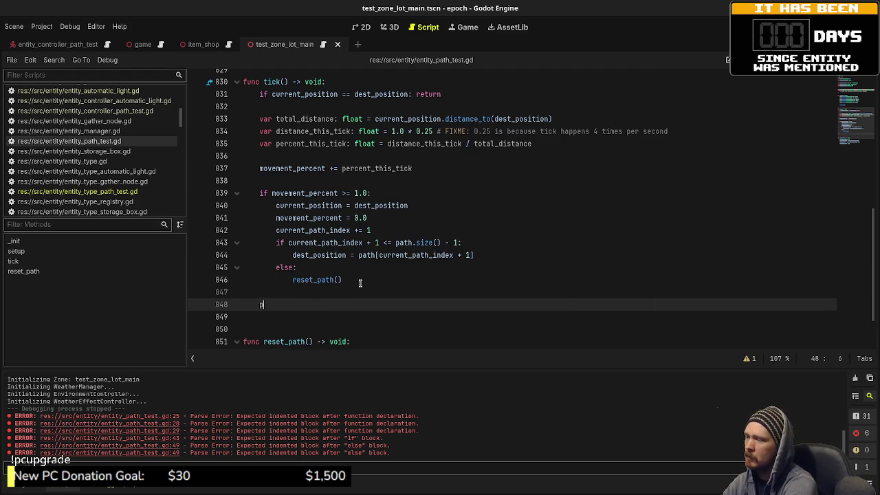
type("position =")
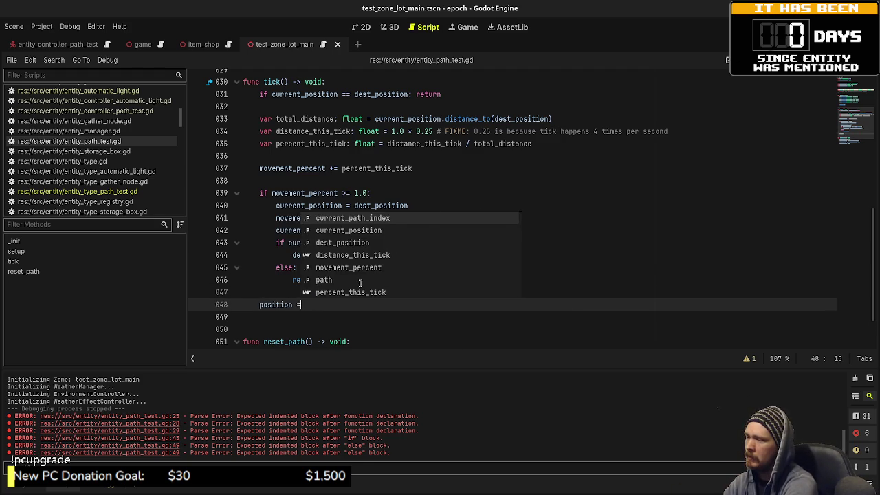
type(" crren")
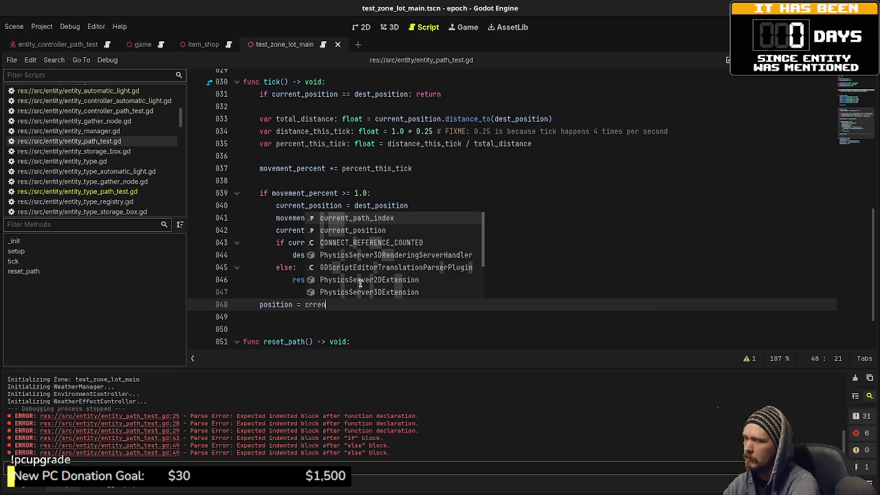
key("Down")
key("Return")
key("ctrl+s")
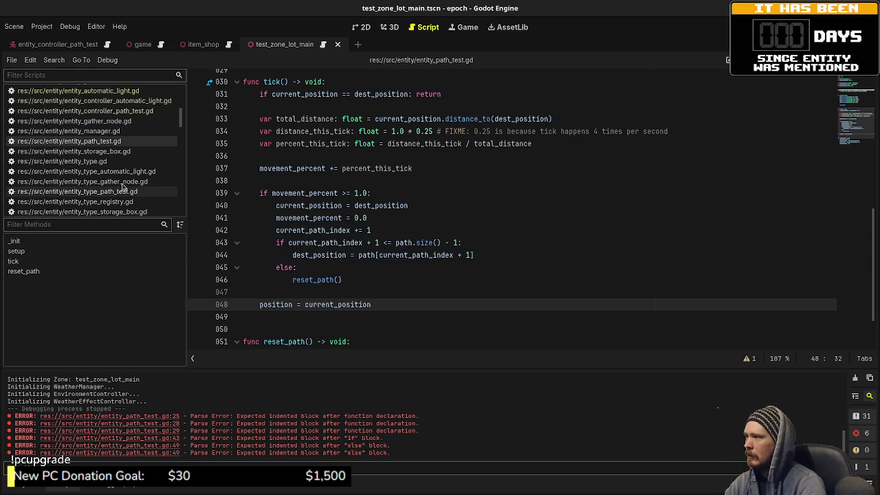
left_click(127, 112)
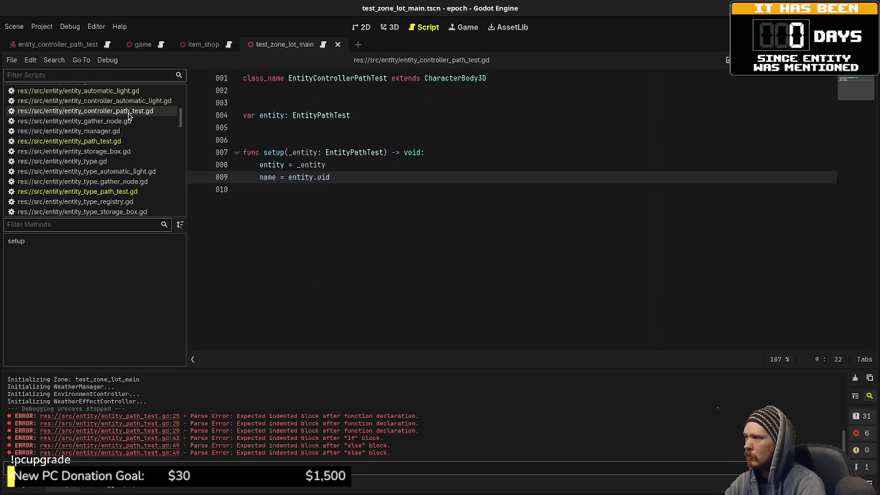
Start a new func declaration on the line below setup().
left_click(345, 206)
key("Return")
key("Return")
type("func")
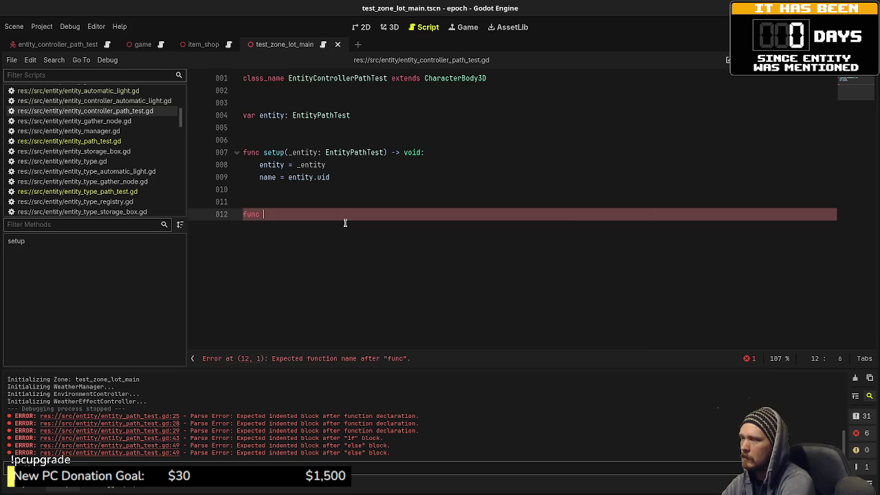
Review entity_path_test.gd, entity.gd and entity_type_path_test.gd, then return to the controller script.
left_click(118, 141)
scroll(359, 175, "up", 10)
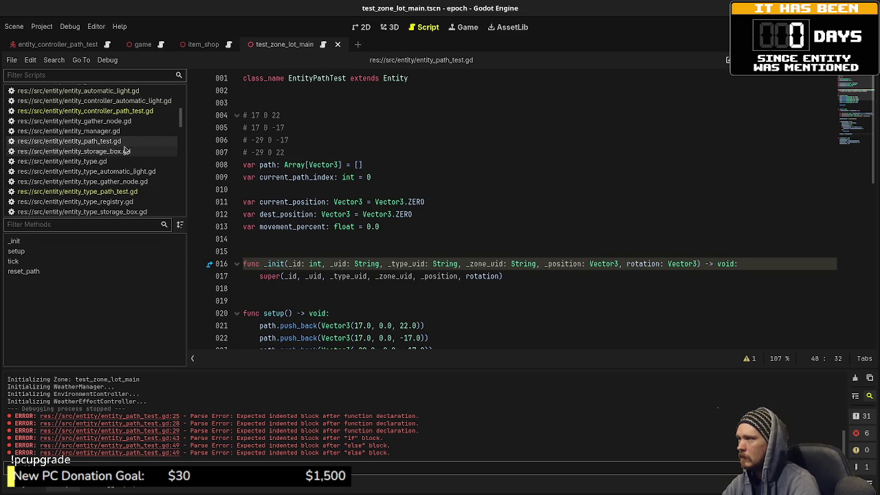
scroll(109, 151, "up", 1)
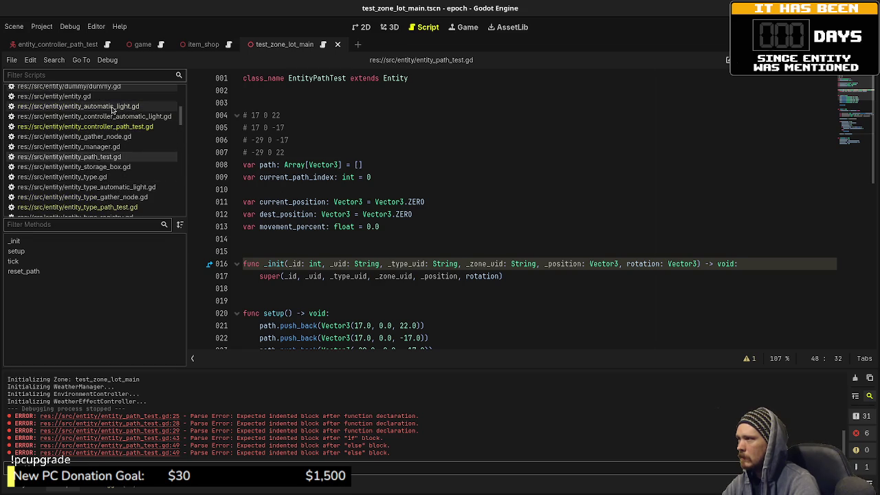
left_click(115, 97)
scroll(356, 190, "up", 8)
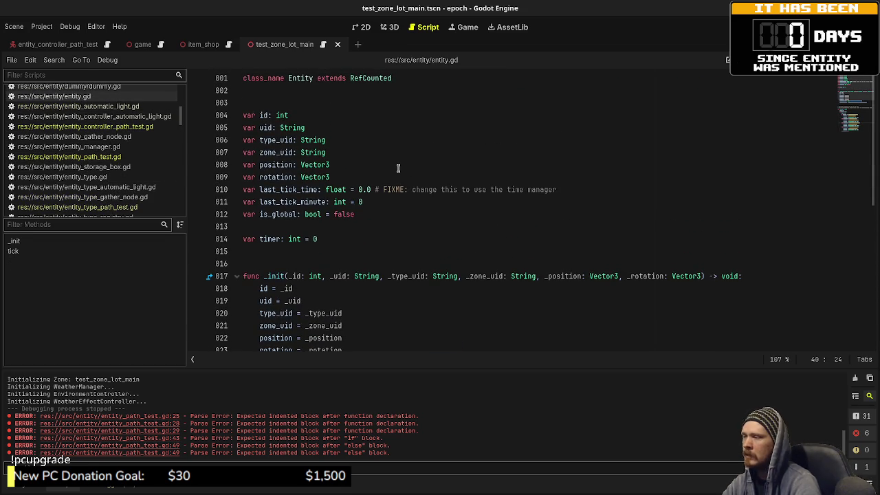
left_click(100, 208)
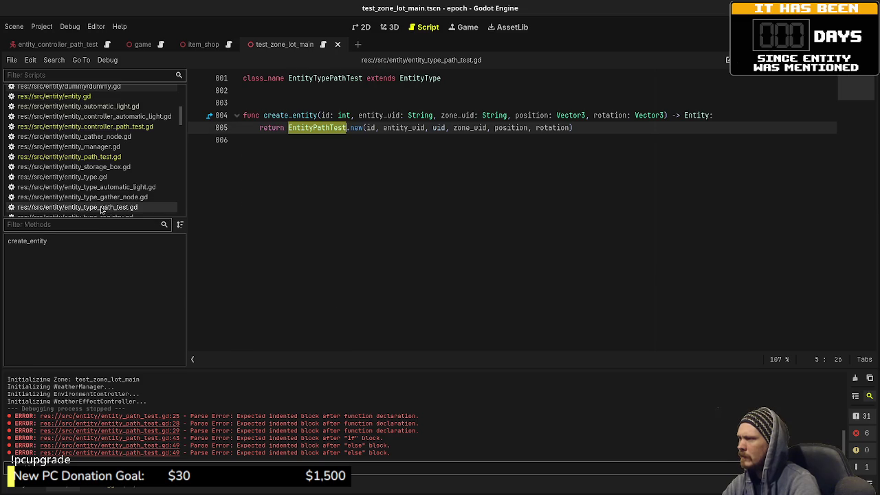
left_click(127, 126)
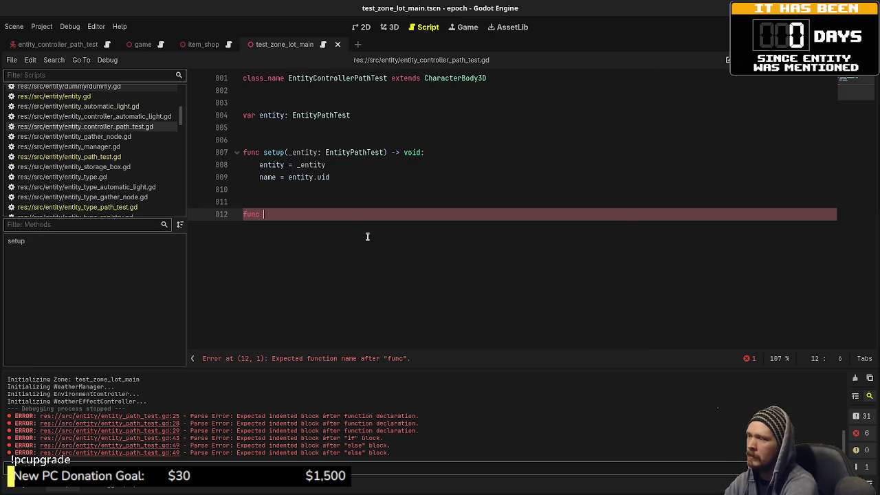
Complete the declaration as func _physics_process(delta: float) -> void:.
type("_pro")
key("Return")
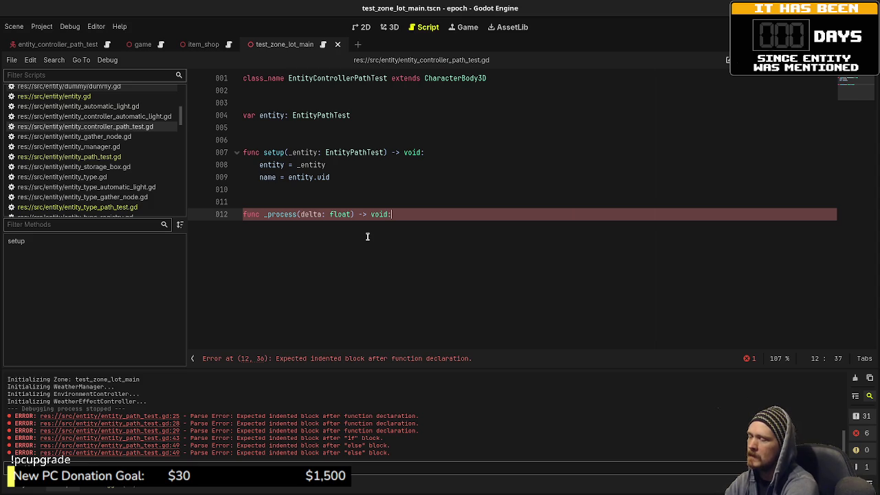
key("BackSpace")
key("BackSpace")
key("BackSpace")
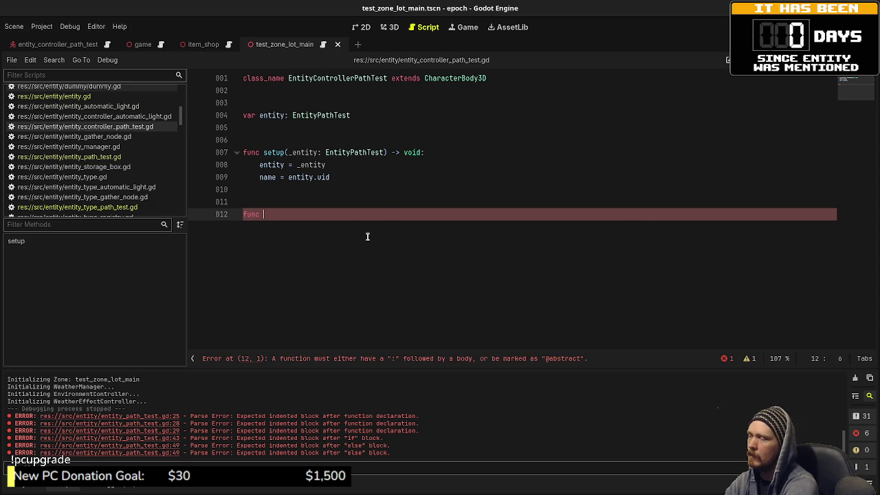
type("_ph")
key("Return")
key("Return")
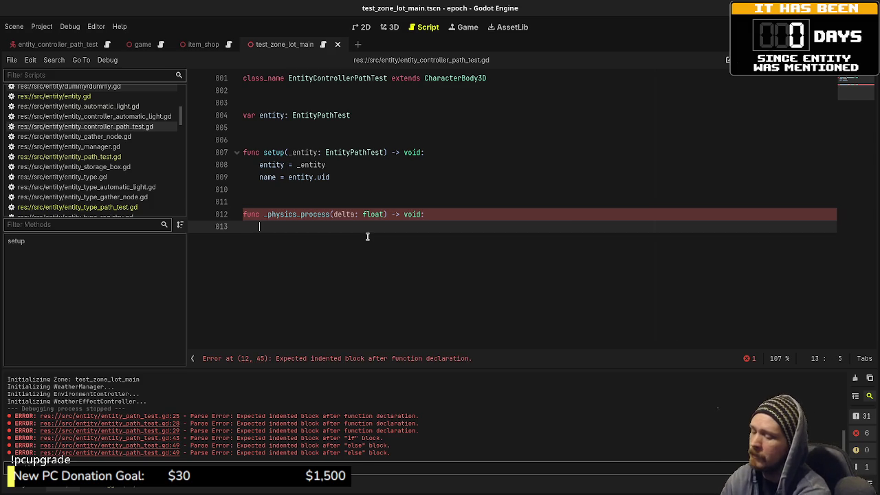
Add an early-return check and global_position = entity.position, save, and run the game.
type("global")
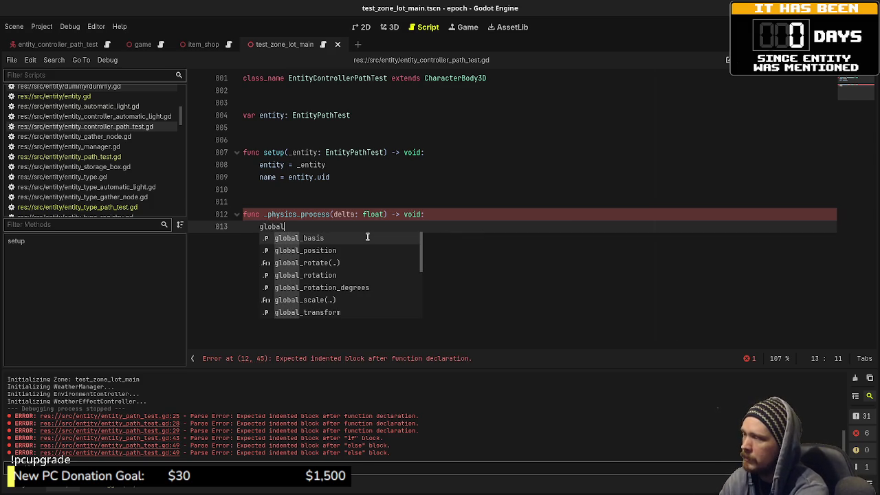
type("_positio")
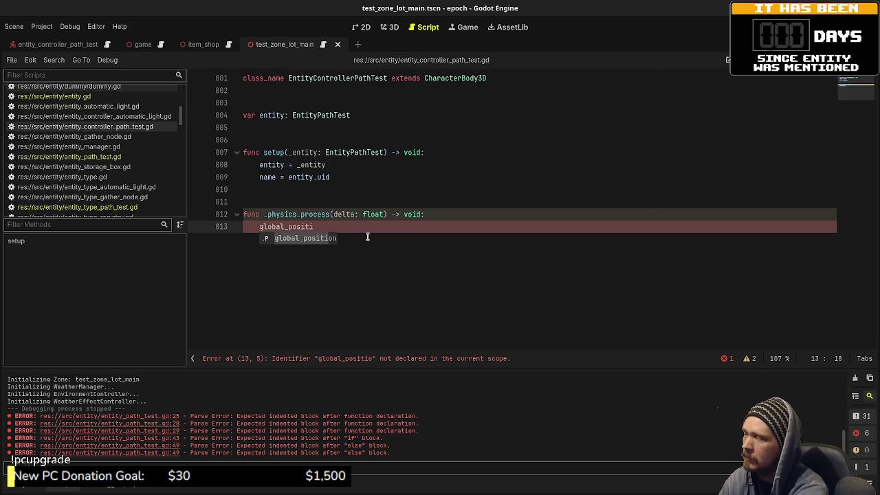
key("BackSpace")
key("BackSpace")
key("BackSpace")
key("BackSpace")
key("BackSpace")
key("BackSpace")
type("if g")
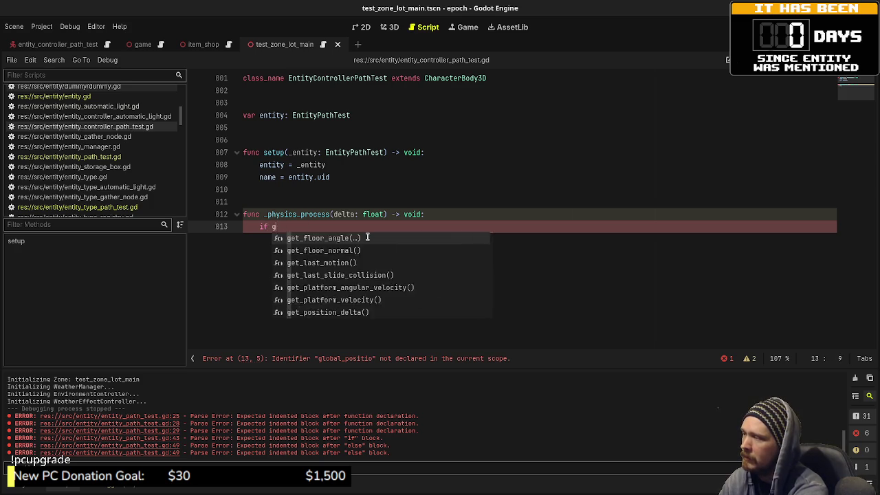
type("lobal_position ")
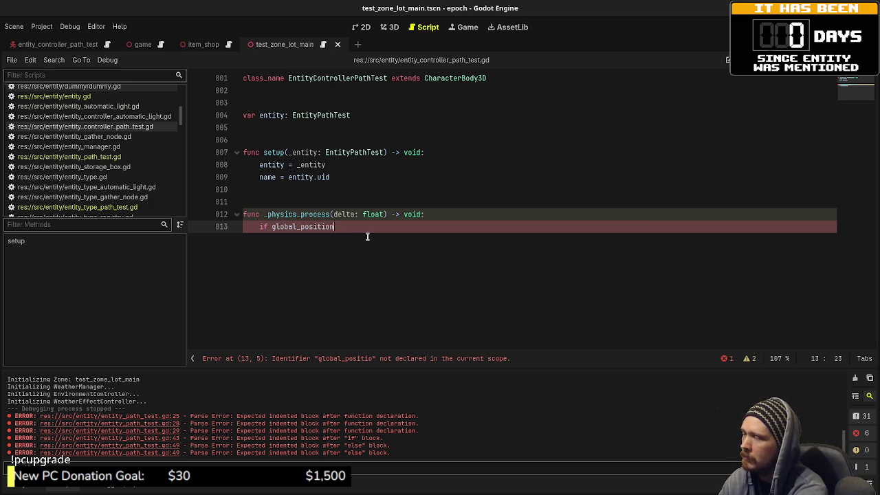
type("!")
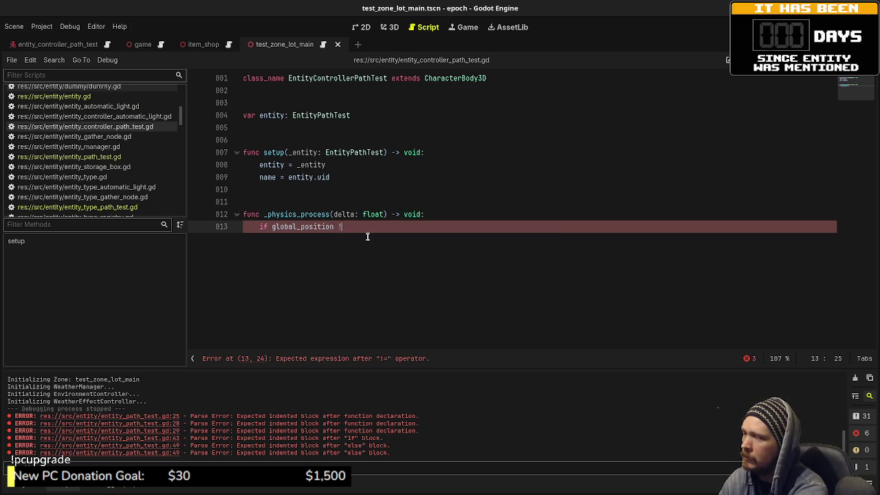
type("== ")
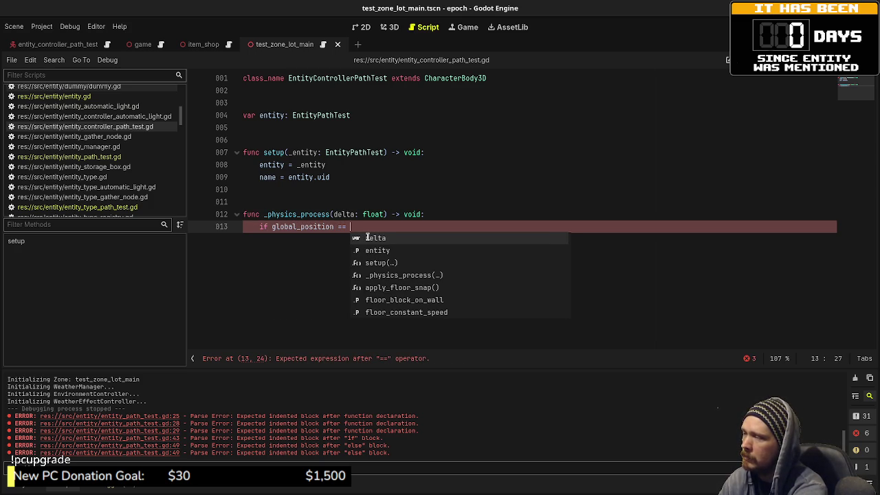
type("entity.posi")
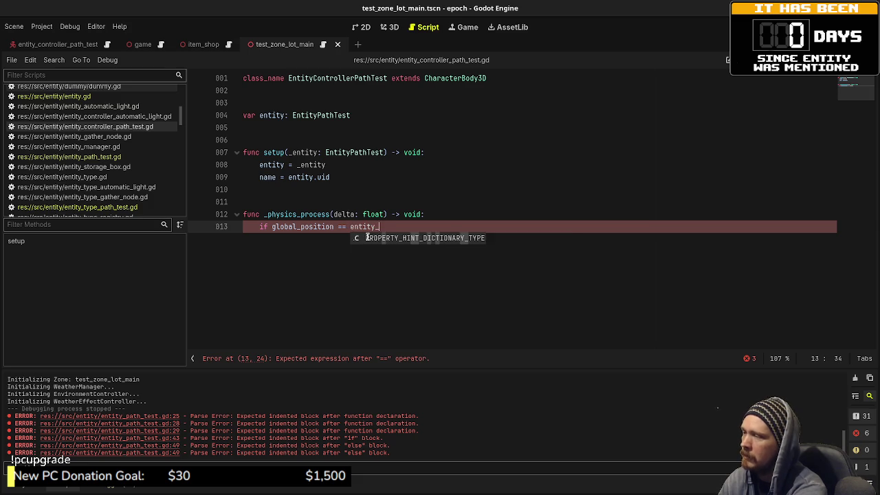
key("Return")
type(":")
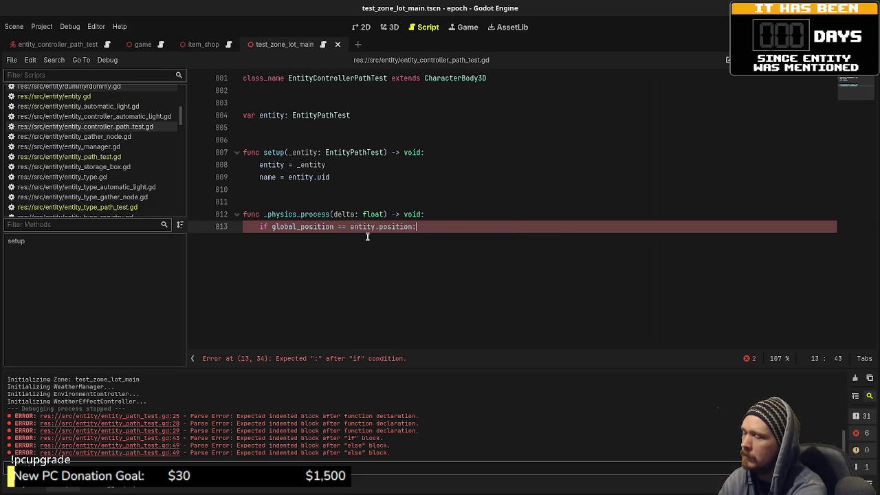
type(" return")
key("Return")
key("Return")
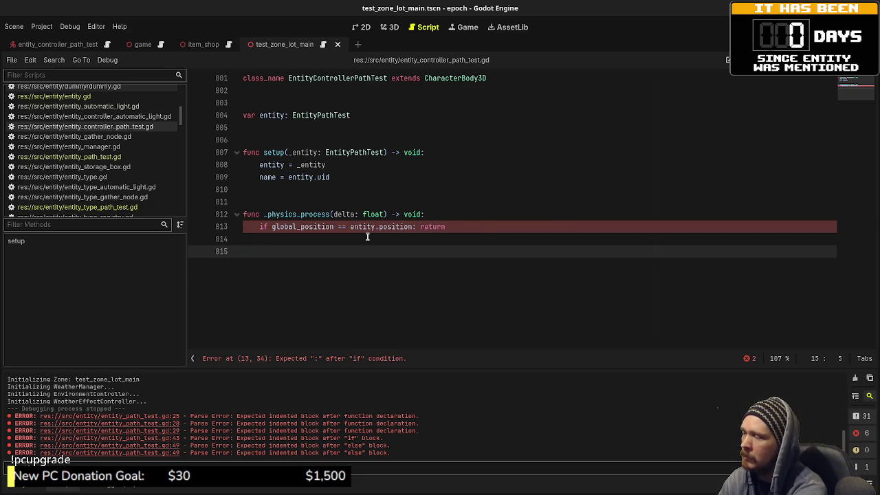
type("global_position")
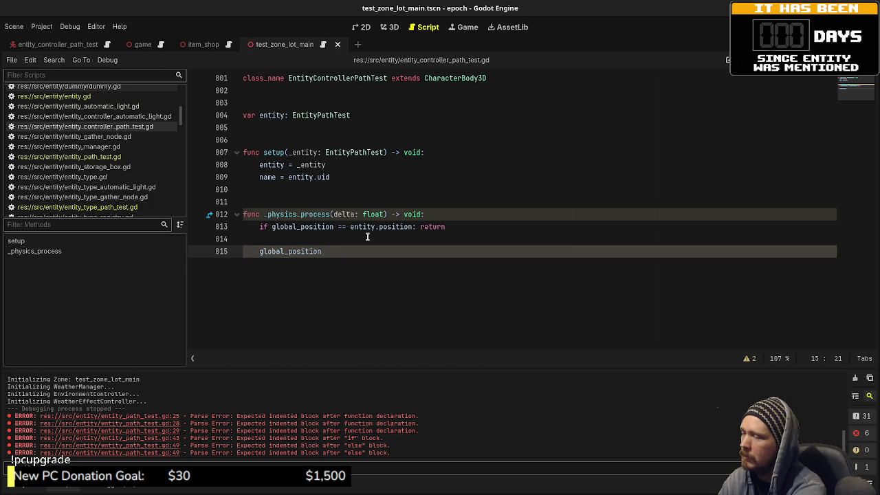
type(" = entity.pos")
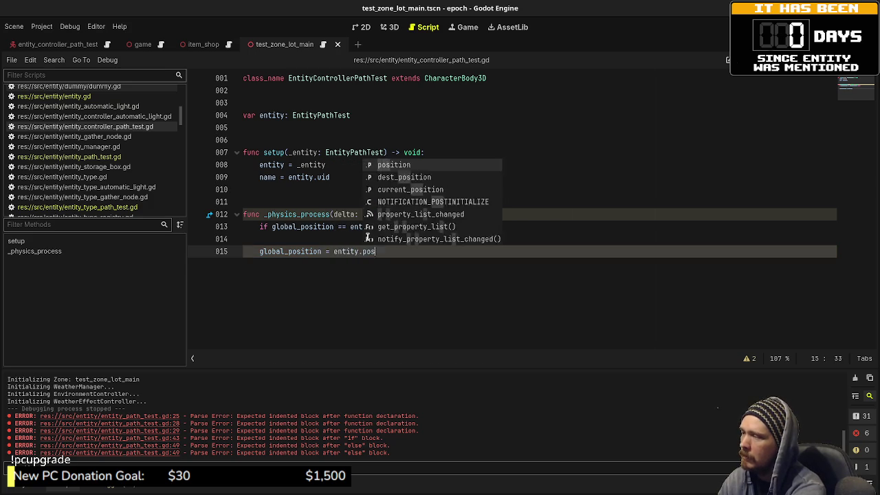
type("ition")
key("ctrl+s")
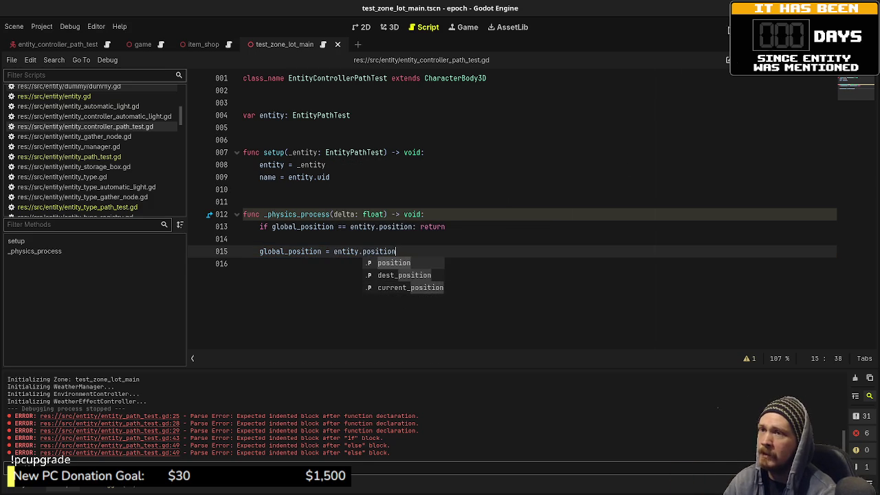
key("F5")
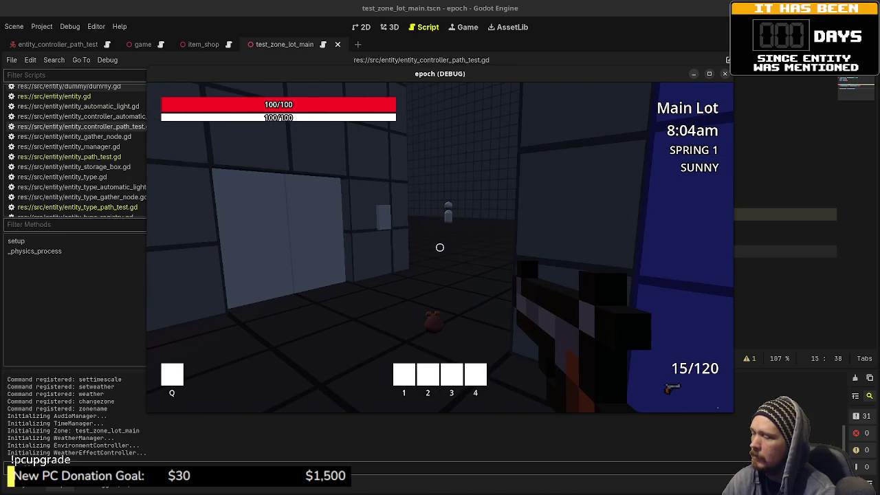
key("F8")
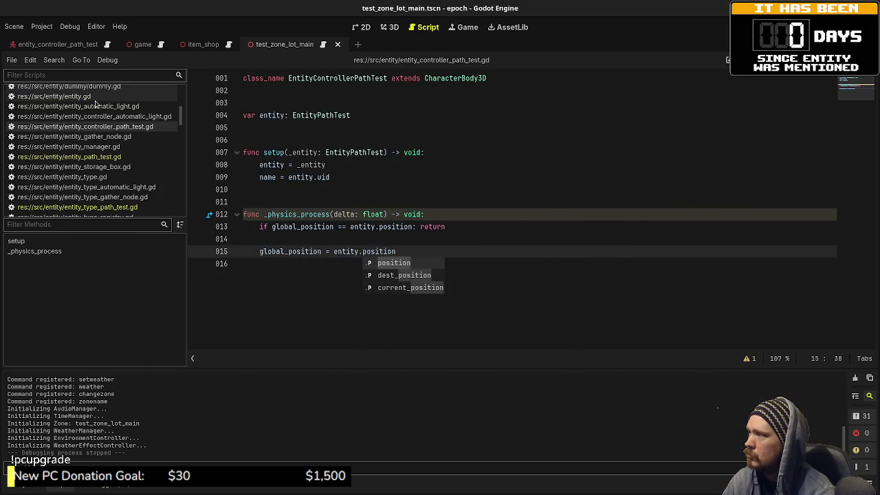
left_click(110, 158)
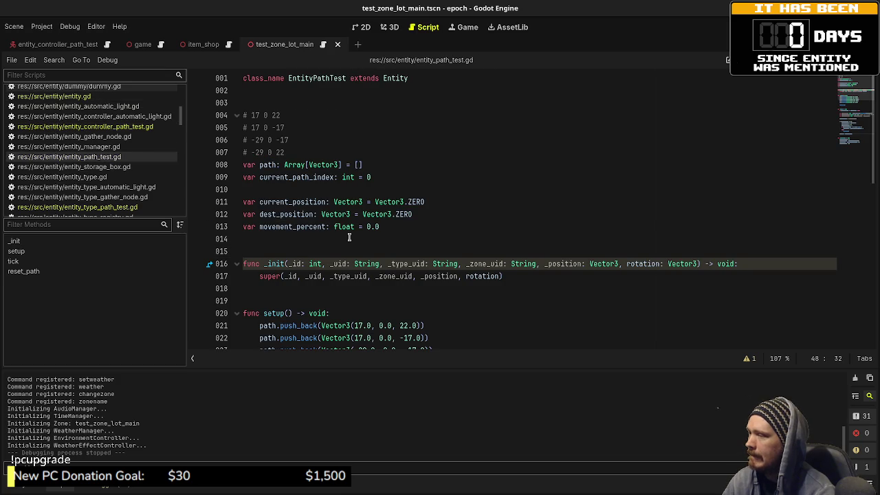
scroll(349, 237, "down", 3)
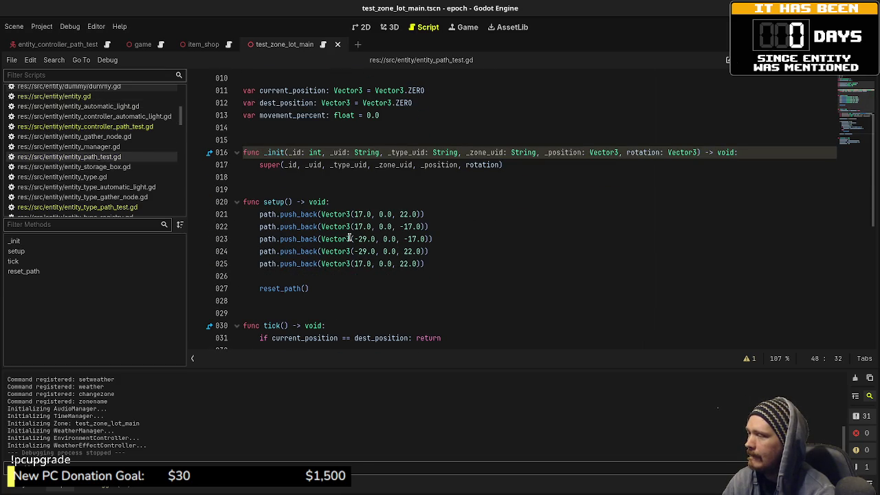
scroll(349, 237, "down", 2)
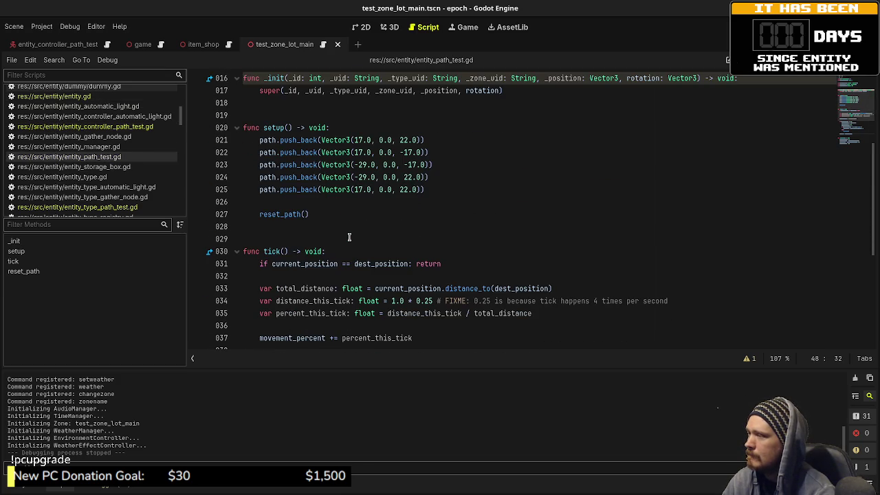
scroll(349, 237, "down", 6)
scroll(349, 237, "up", 3)
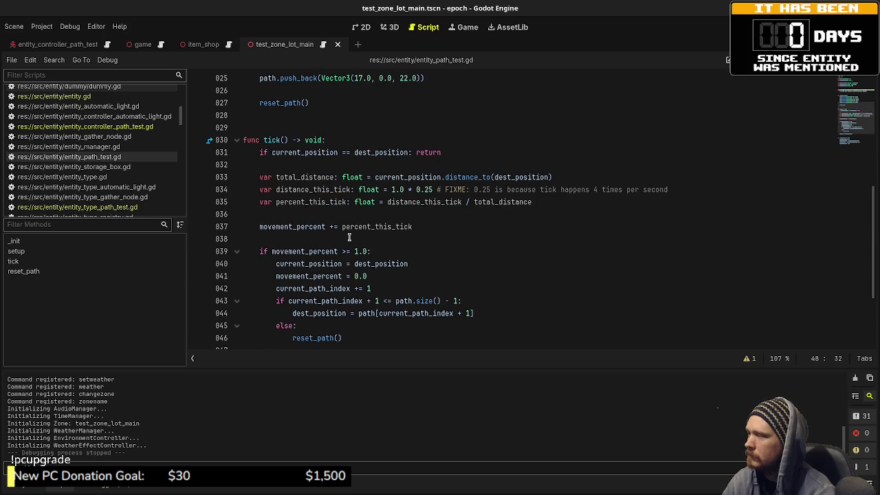
scroll(349, 237, "down", 3)
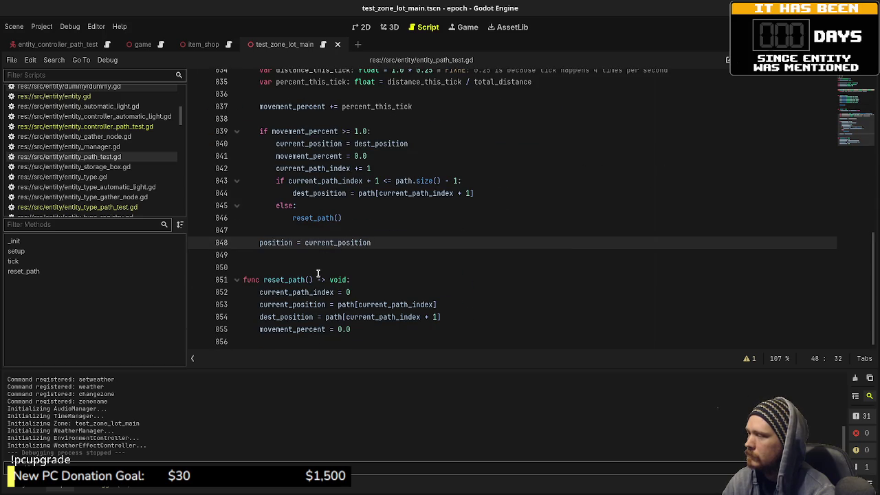
scroll(317, 275, "up", 3)
scroll(318, 275, "up", 1)
Insert a print("tick") line at the start of tick().
left_click(336, 170)
key("Return")
type("print(\"tick")
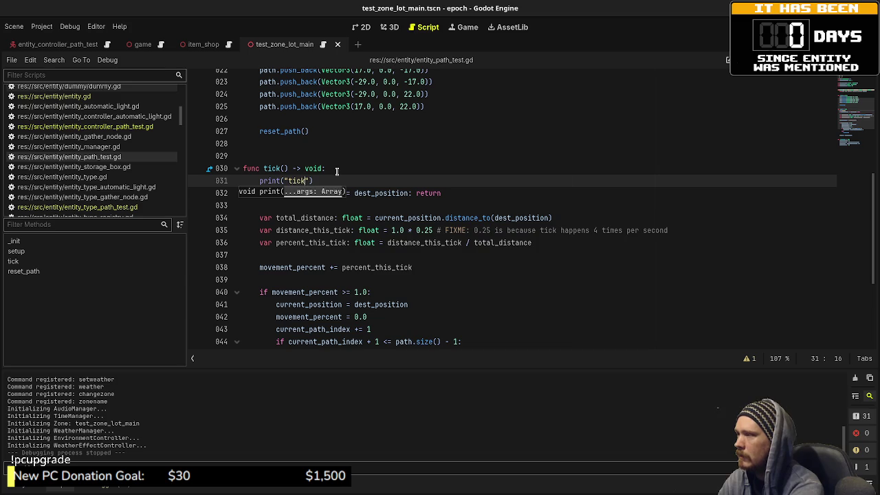
Run the game to watch the tick output, then stop the debug session.
key("F5")
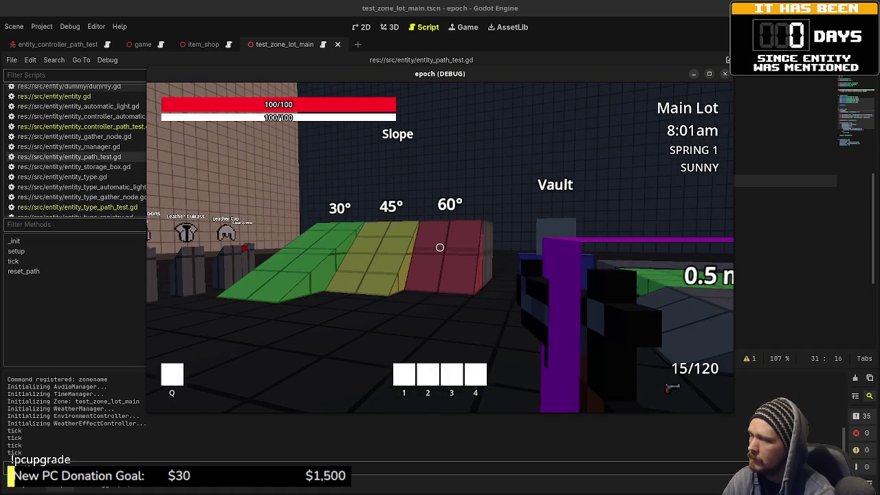
key("d")
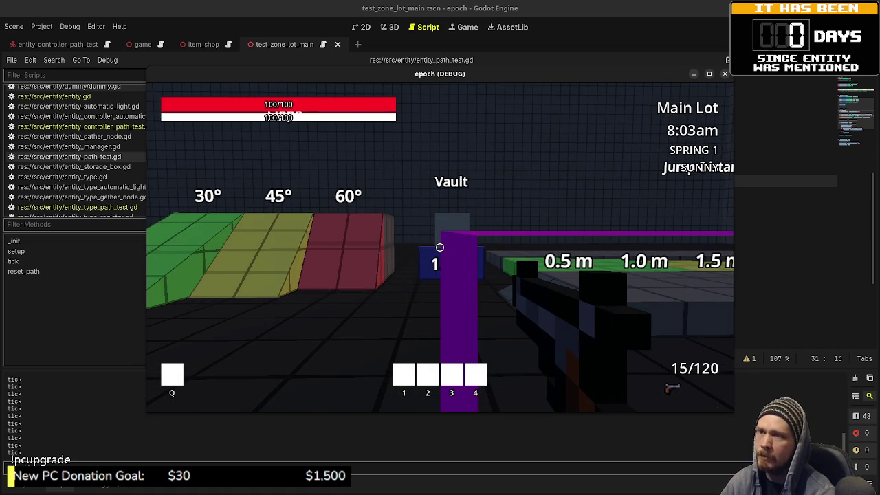
key("F8")
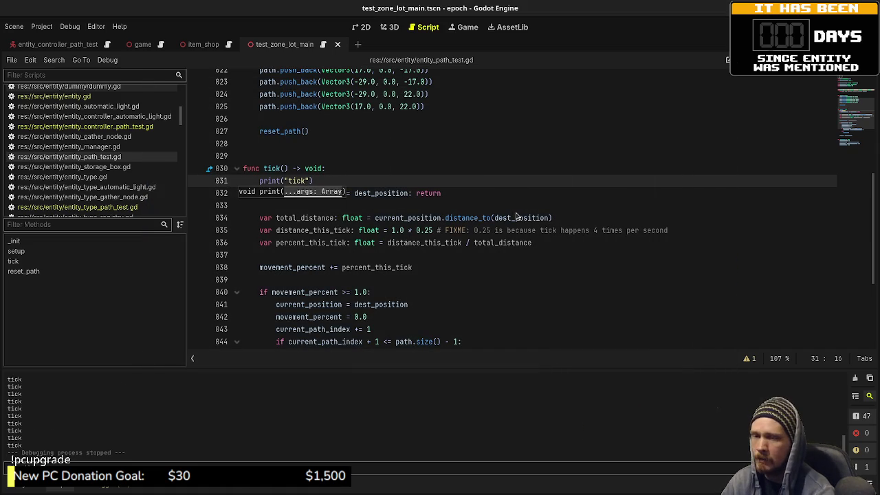
key("F5")
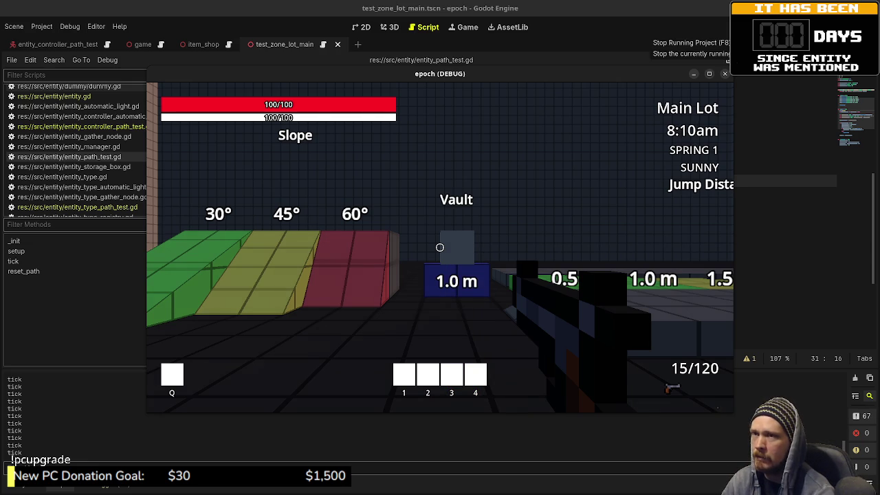
key("F8")
left_click(474, 185)
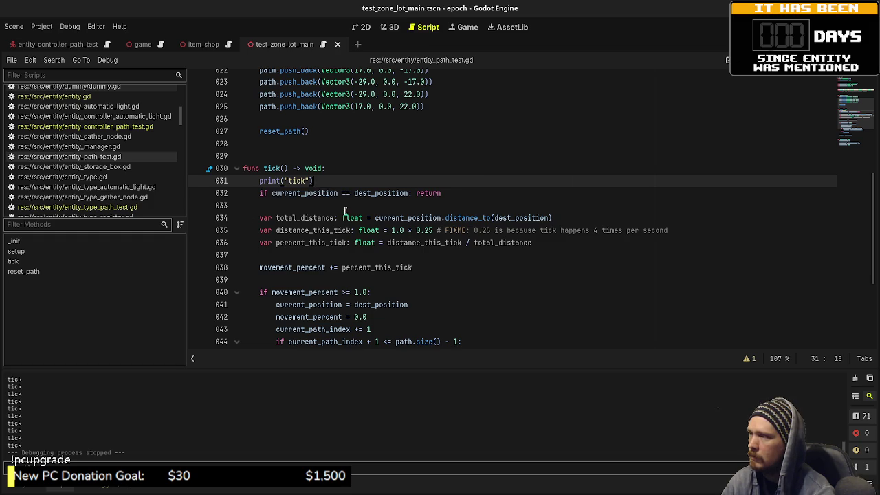
scroll(350, 198, "up", 6)
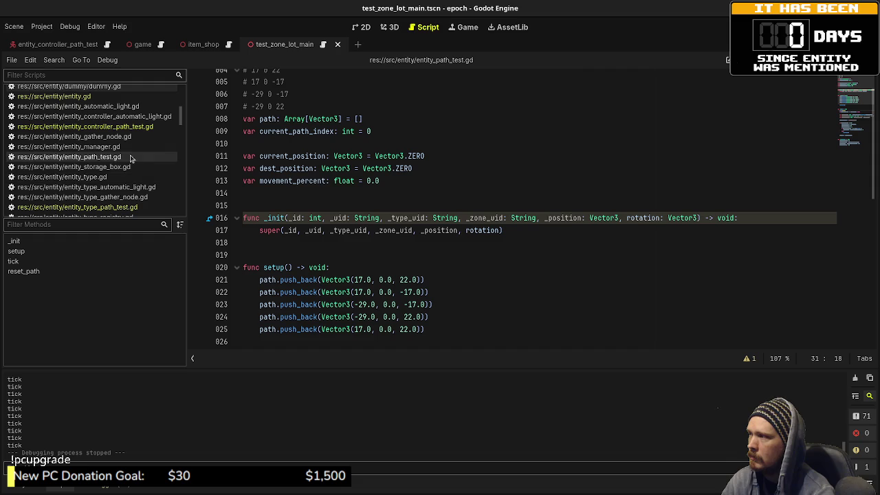
In game.gd, add path_test.setup() just above entity_manager.add_entity(path_test) and save.
left_click(120, 136)
scroll(446, 213, "up", 7)
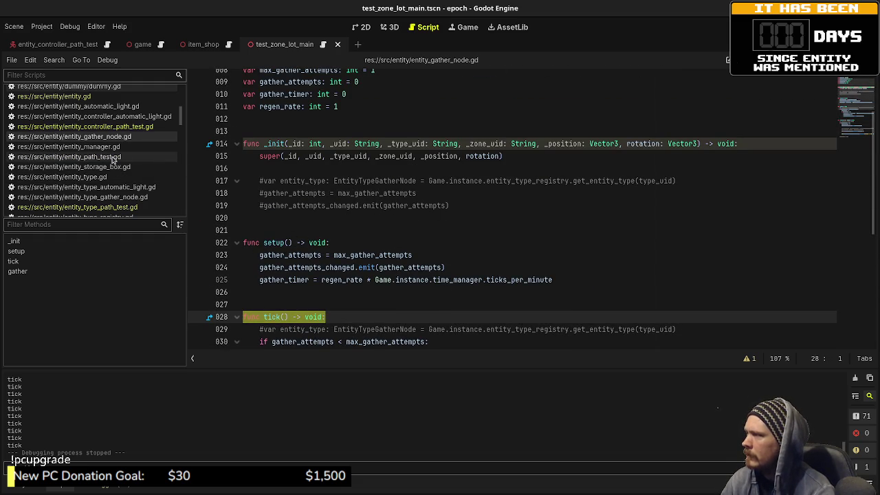
left_click(98, 97)
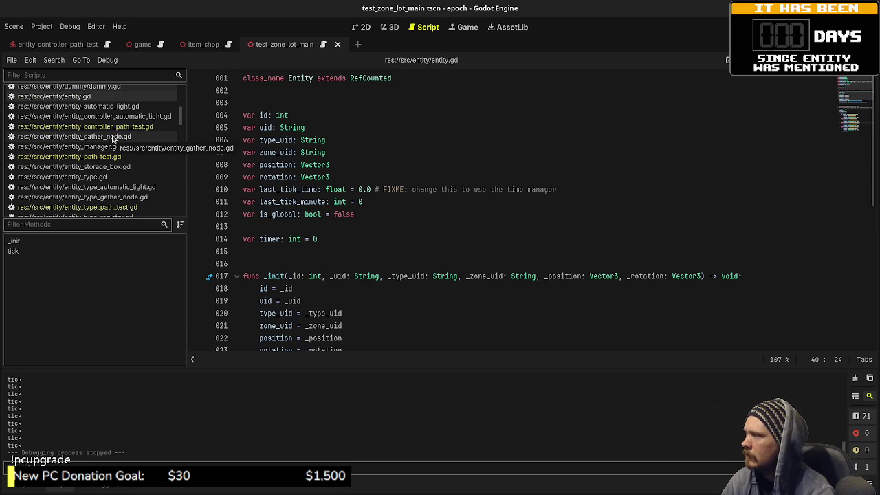
scroll(77, 135, "up", 2)
scroll(77, 135, "up", 10)
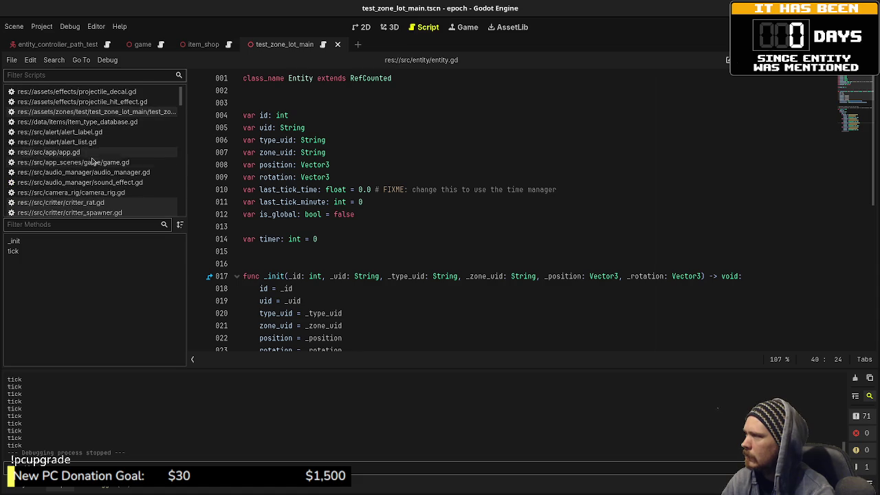
left_click(93, 162)
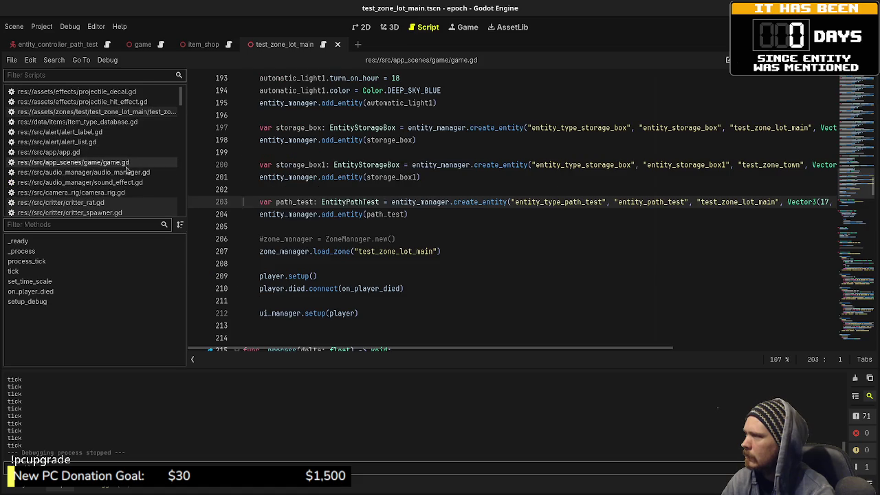
left_click(260, 214)
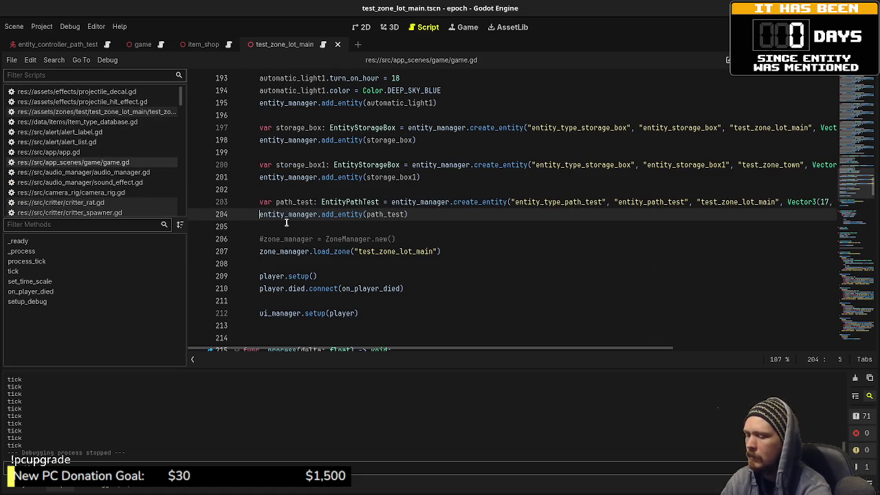
key("Return")
key("Up")
type("path_test.setup()")
key("ctrl+s")
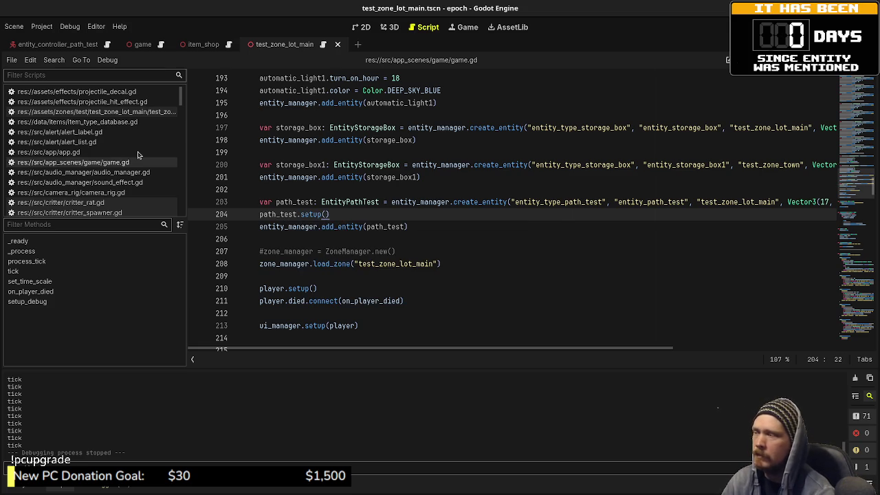
Delete the print("tick") line from tick() in entity_path_test.gd, save, and run the game.
scroll(76, 182, "down", 5)
left_click(69, 188)
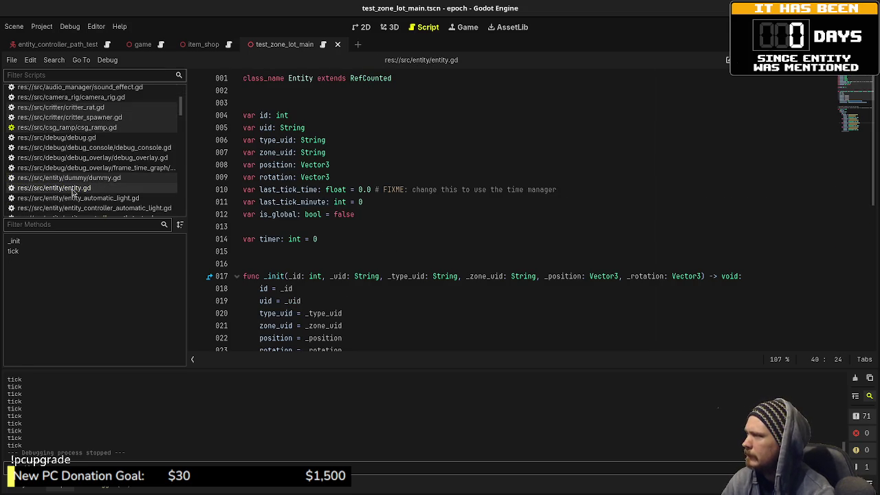
scroll(110, 189, "down", 3)
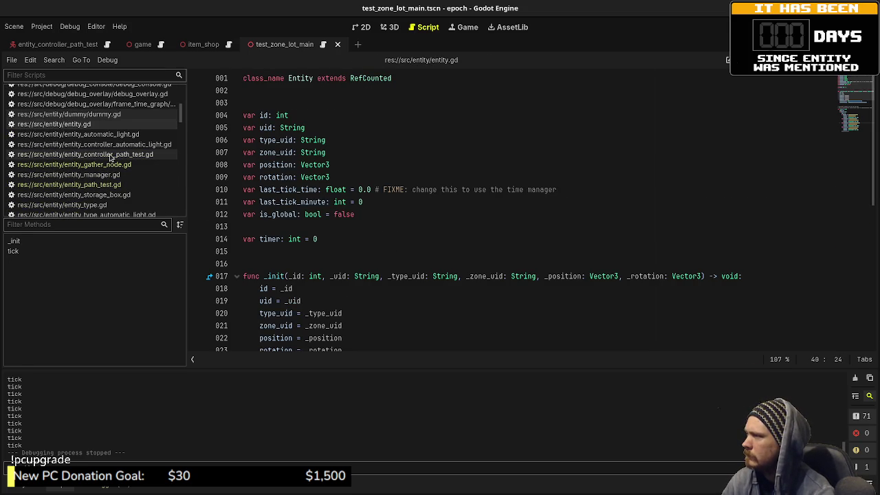
left_click(111, 155)
left_click(68, 184)
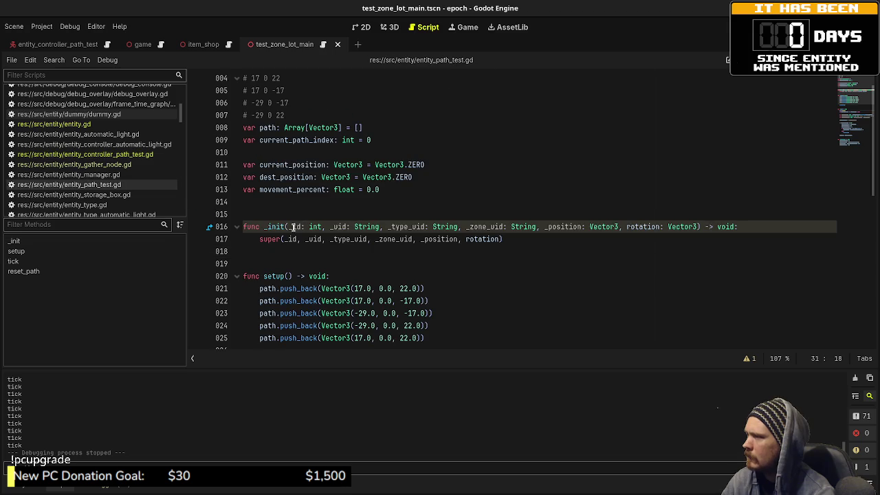
scroll(291, 269, "down", 3)
left_click(290, 264)
left_click_drag(326, 264, 348, 255)
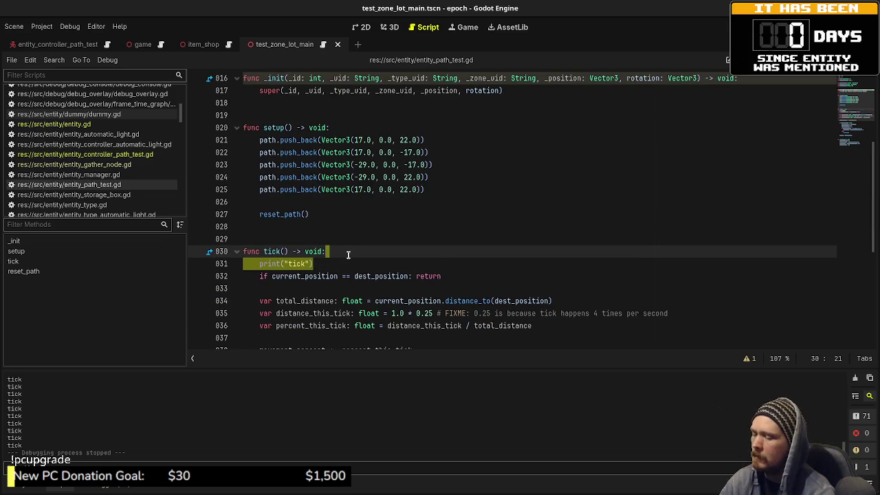
key("Delete")
key("ctrl+s")
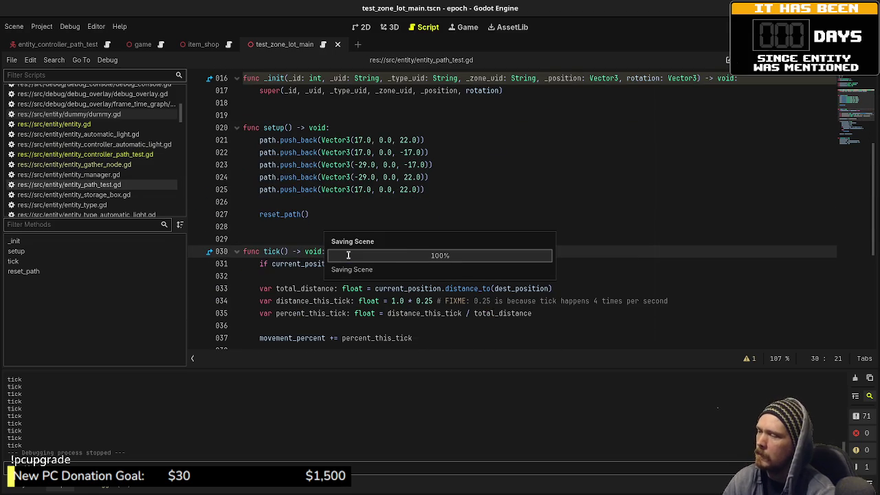
key("F5")
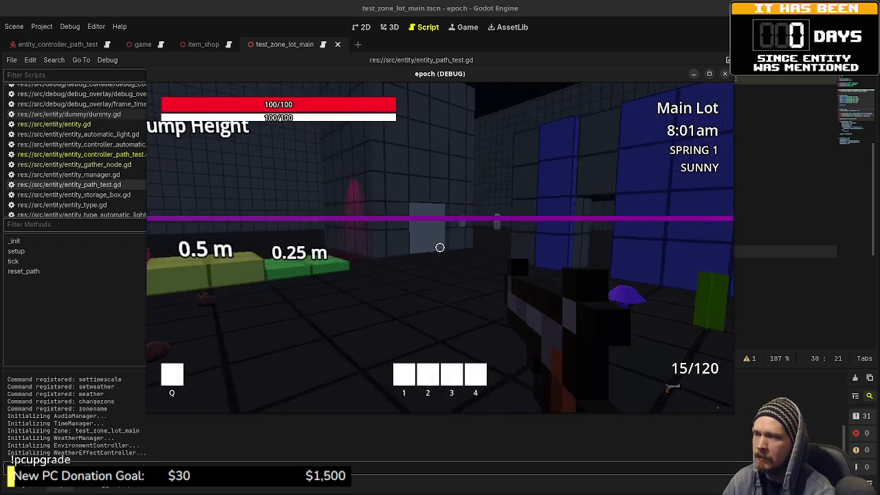
Walk around the level in the running debug game, then stop it with F8.
key("w")
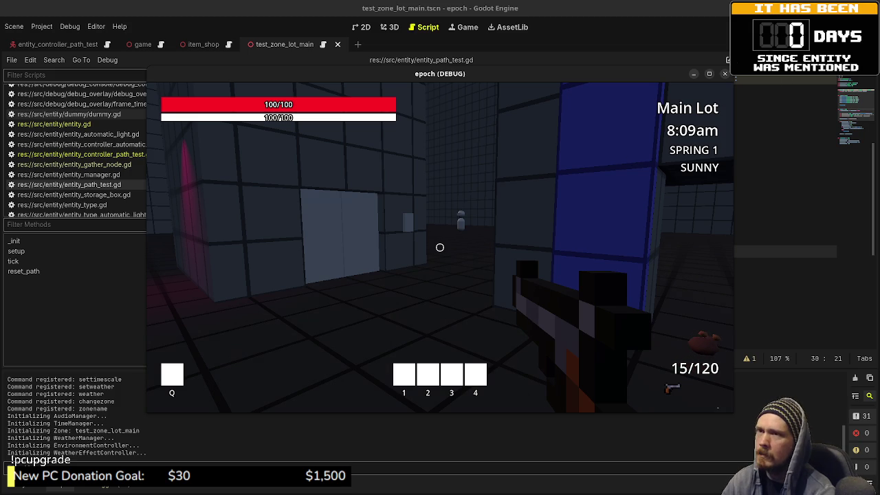
key("F8")
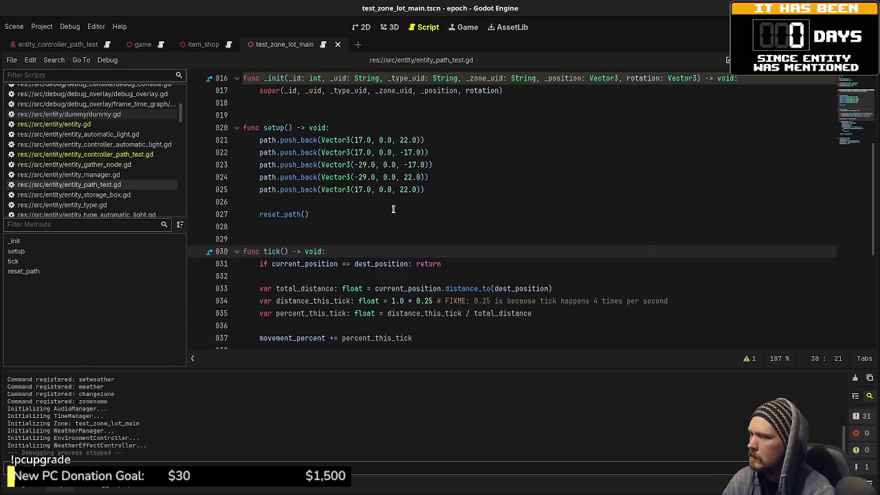
Add a print("tick") debug line right after tick()'s early-return check and save.
scroll(393, 209, "up", 3)
scroll(393, 209, "down", 2)
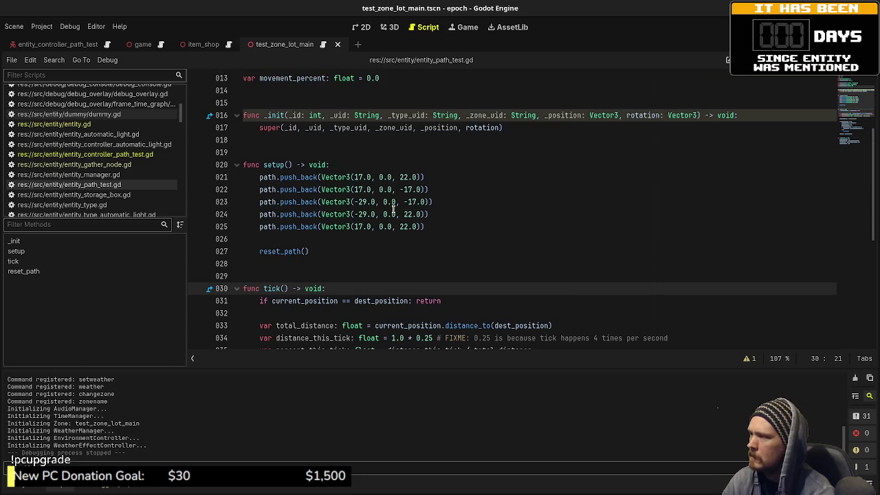
scroll(393, 209, "down", 7)
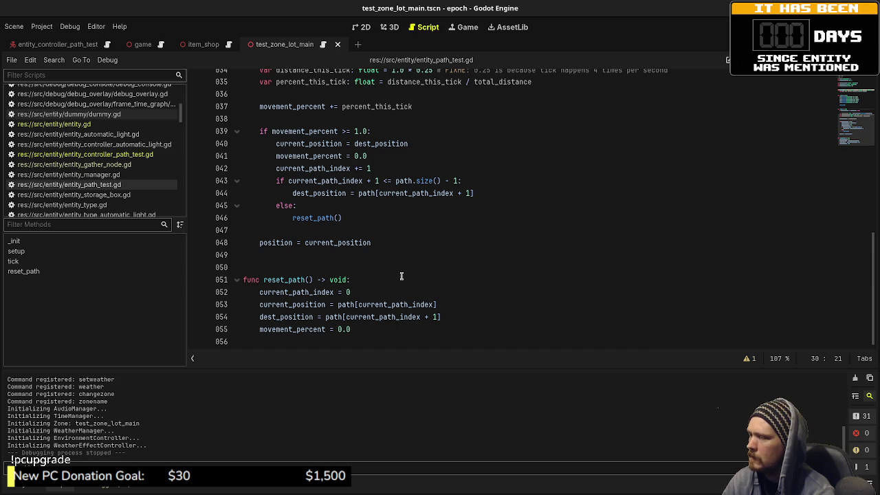
scroll(402, 276, "up", 8)
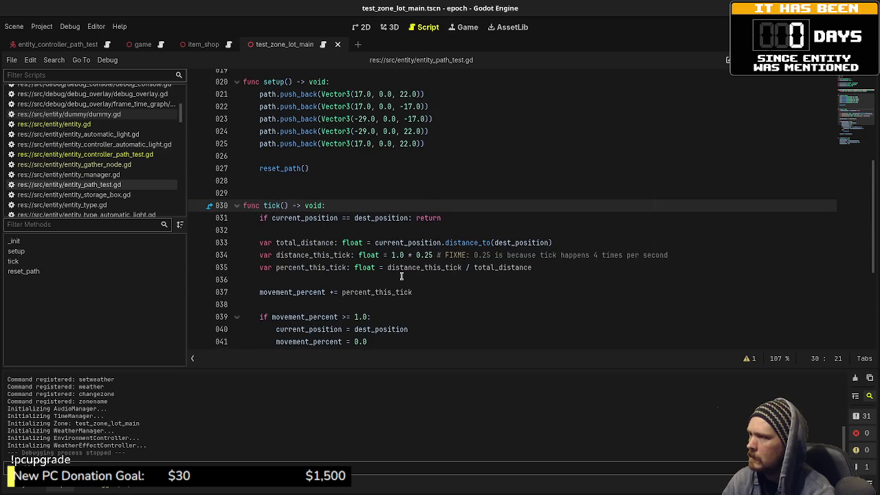
scroll(401, 277, "up", 2)
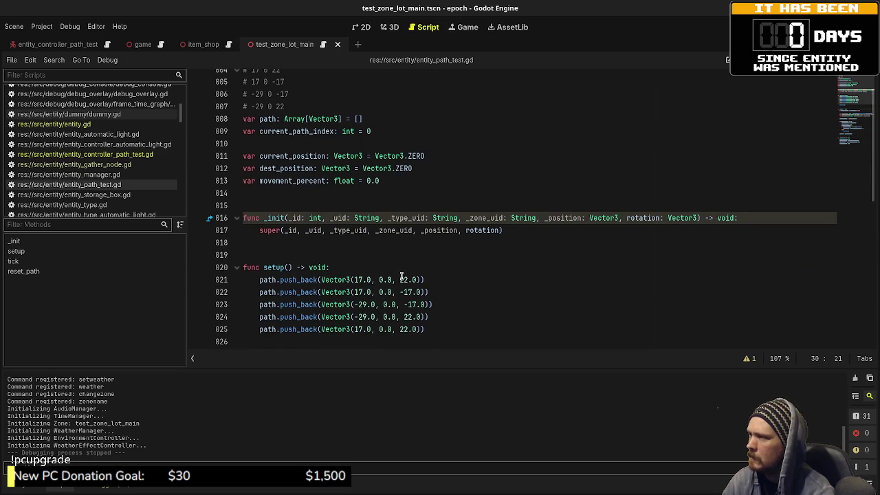
scroll(401, 276, "down", 6)
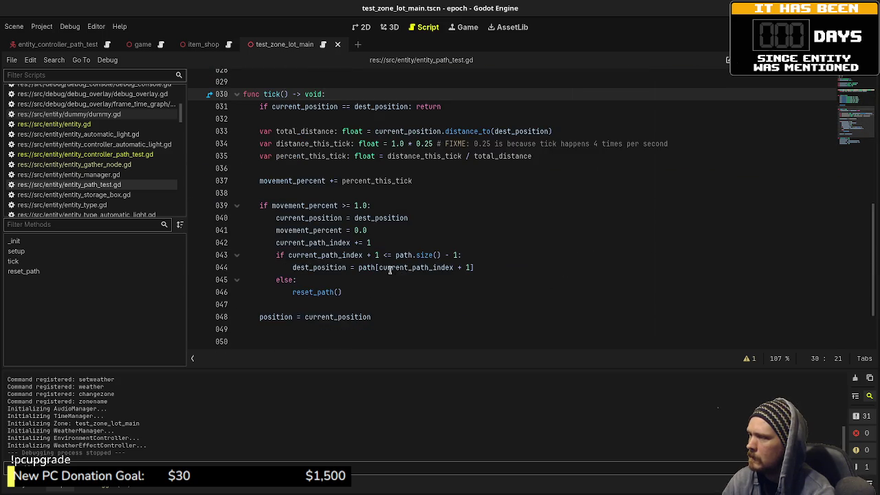
left_click(468, 181)
key("Return")
key("Return")
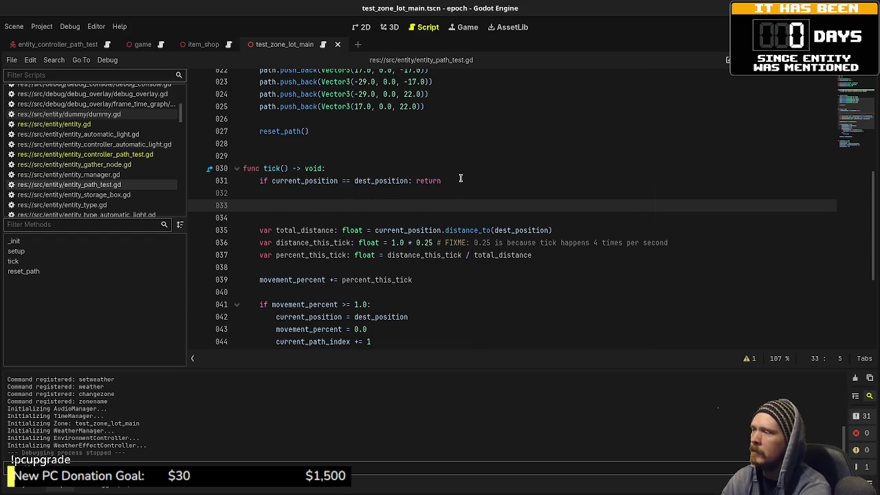
type("print(\"tick")
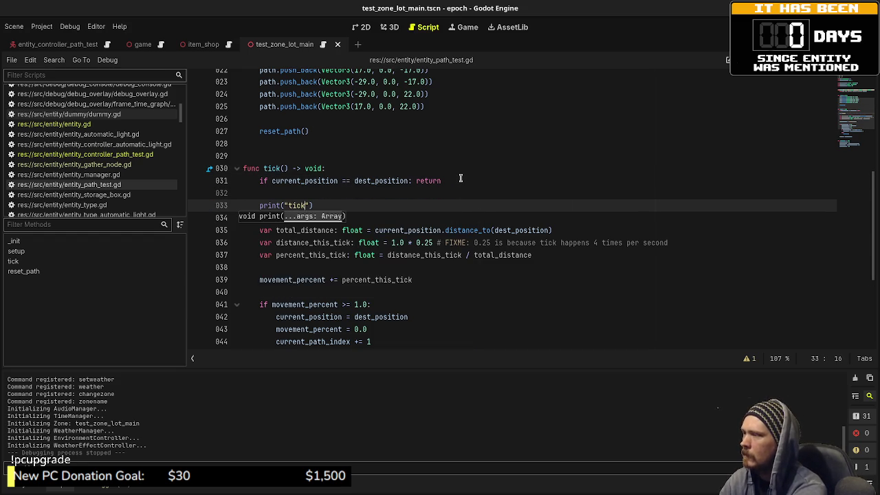
key("ctrl+s")
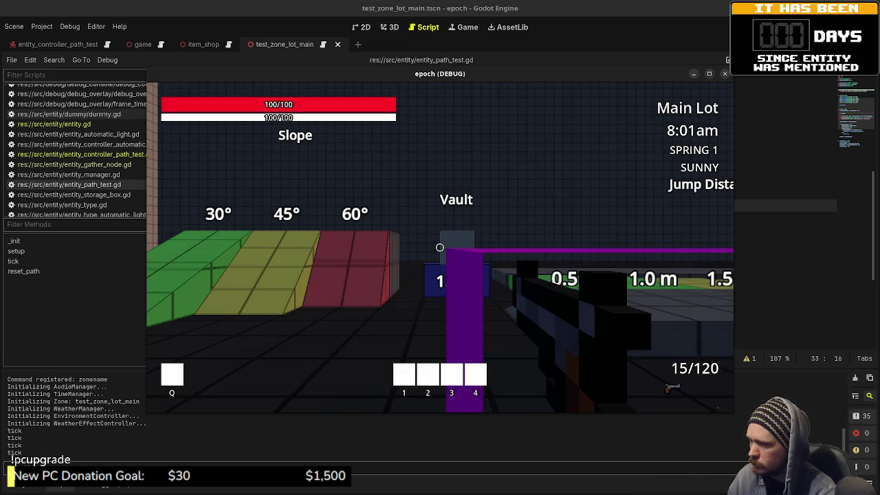
Free the mouse, stop the game after "tick" fills the output, and move to line 34.
mouse_move(439, 247)
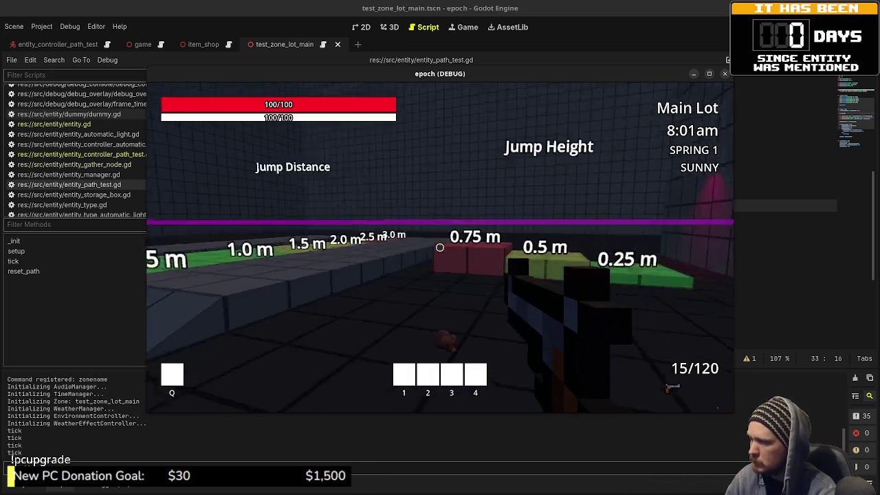
key("Escape")
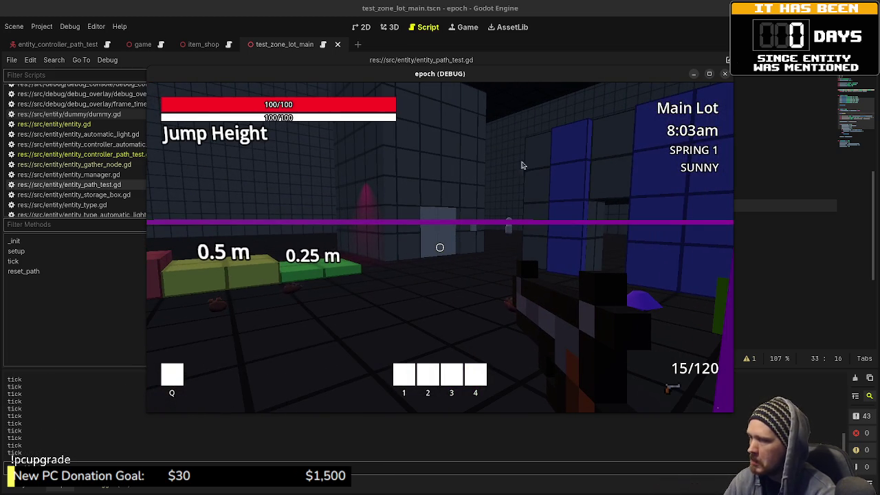
key("F8")
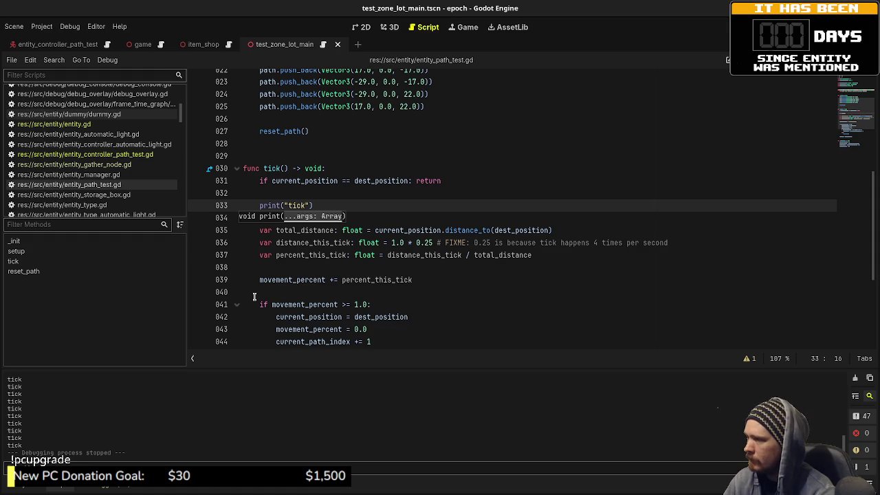
key("Down")
scroll(357, 231, "down", 3)
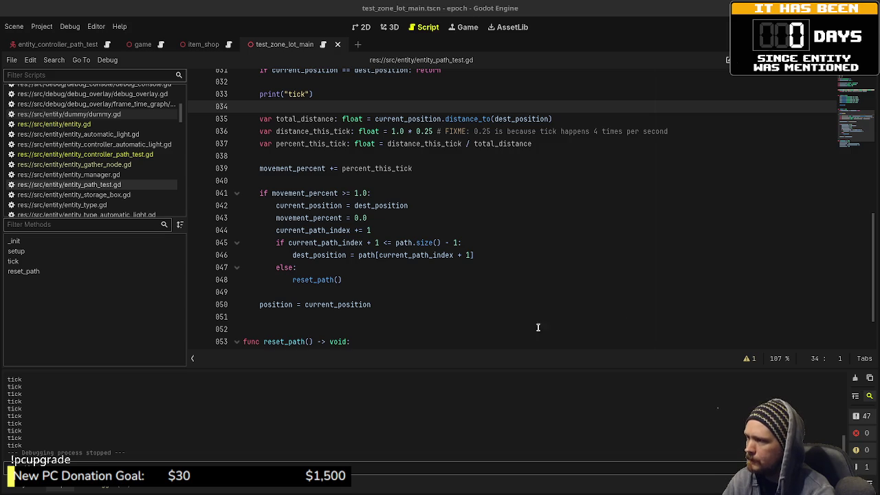
scroll(463, 305, "up", 4)
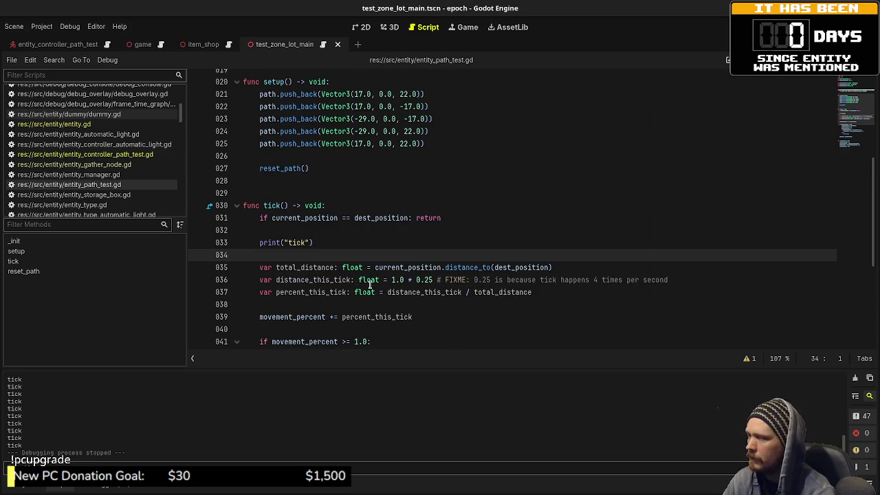
mouse_move(369, 285)
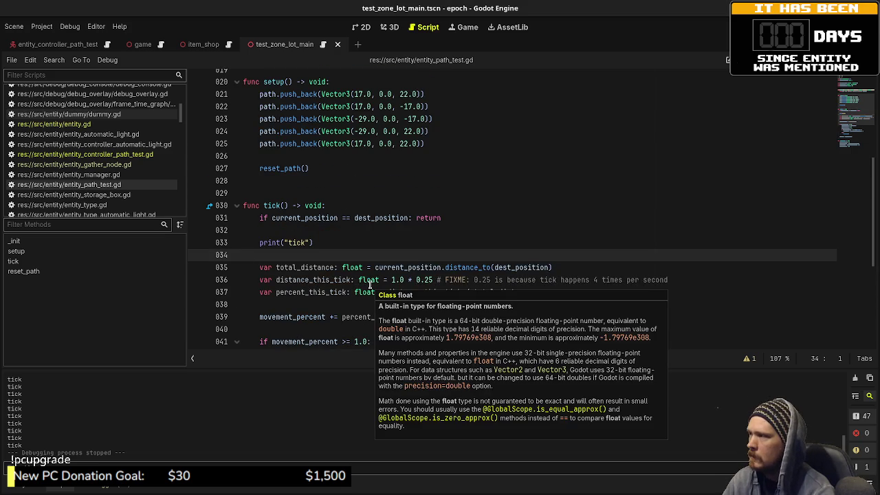
left_click(96, 153)
left_click(303, 230)
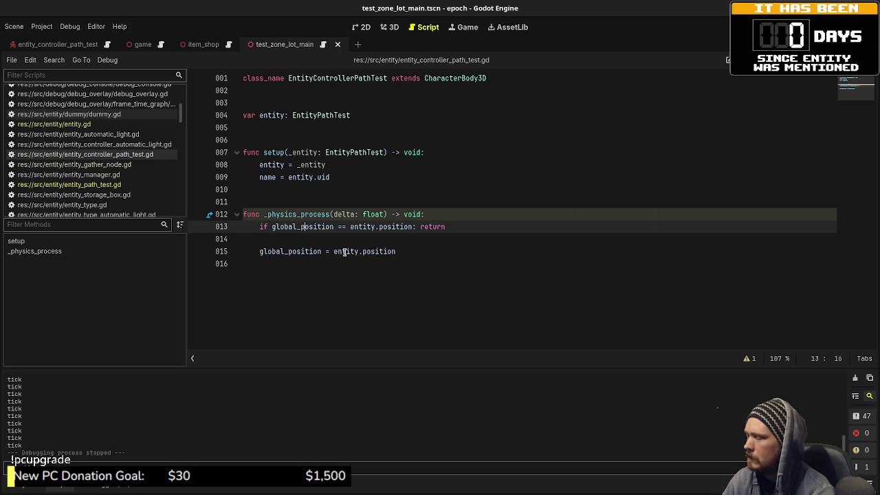
double_click(369, 252)
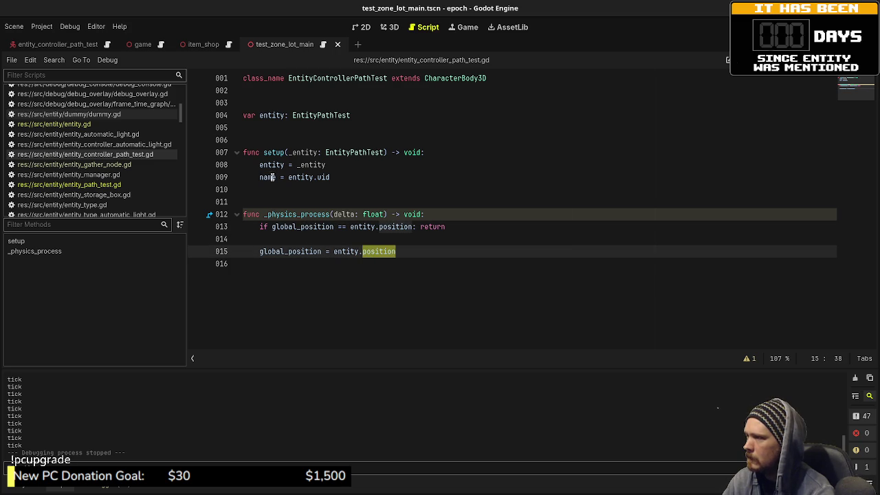
mouse_move(271, 177)
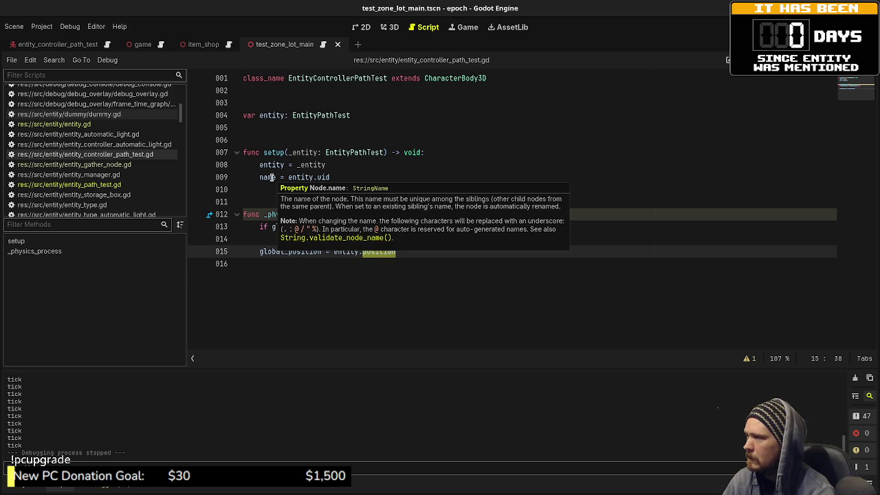
left_click(110, 184)
scroll(363, 282, "down", 5)
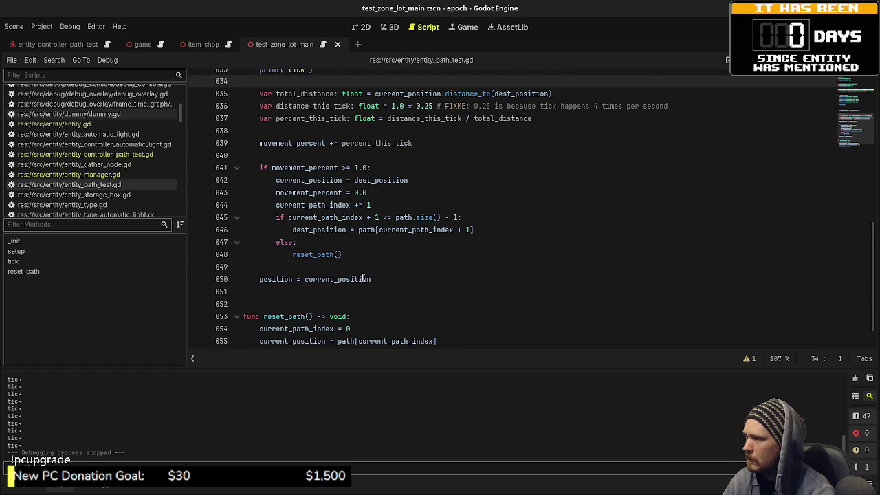
scroll(361, 277, "up", 1)
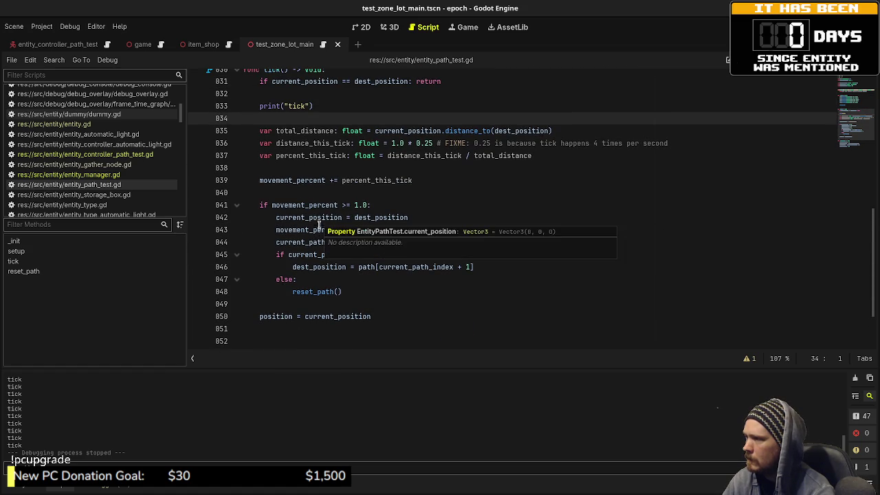
Print movement_percent after it increments, remove the print("tick") line, and run the game.
left_click(443, 182)
key("Return")
key("Return")
type("print(movement_percent)")
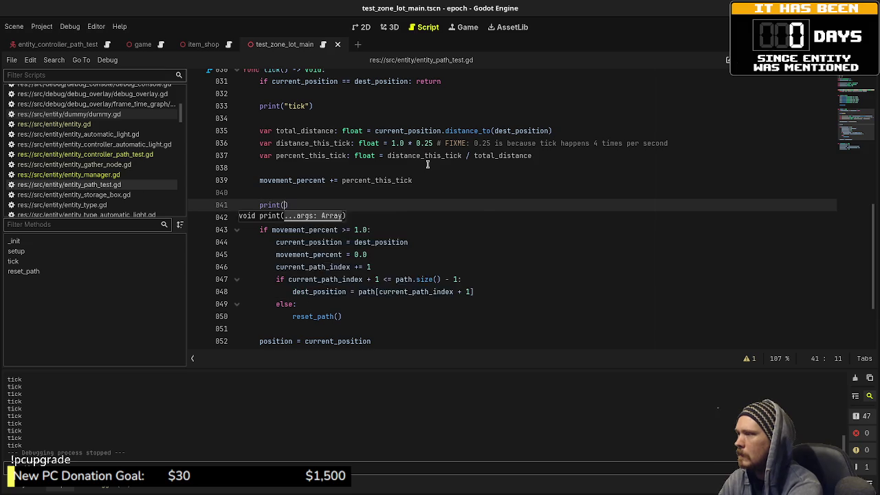
key("ctrl+s")
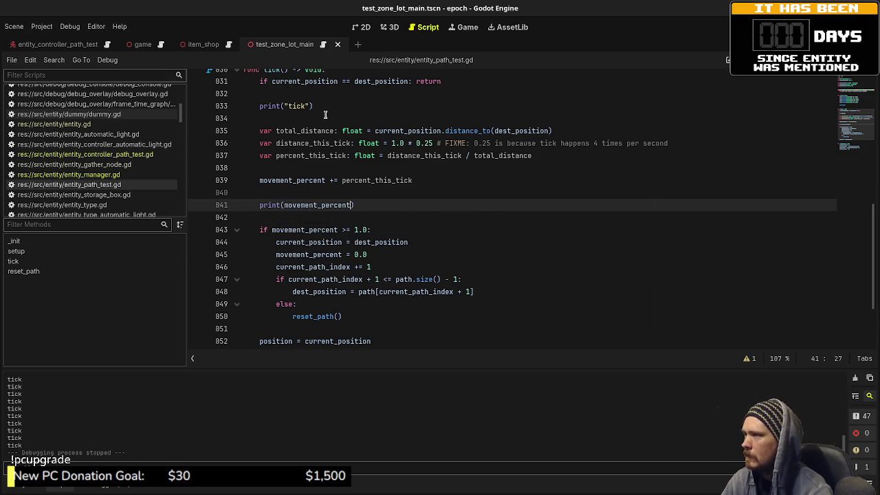
left_click_drag(323, 108, 330, 96)
key("BackSpace")
key("BackSpace")
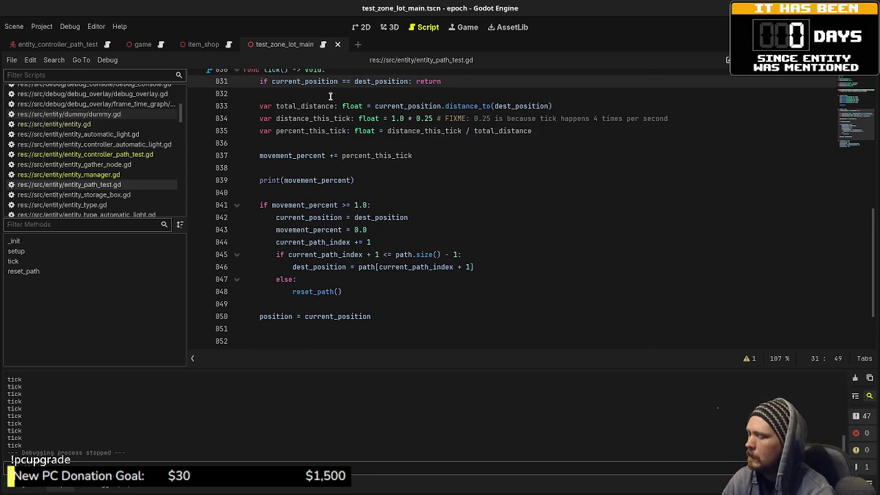
key("F5")
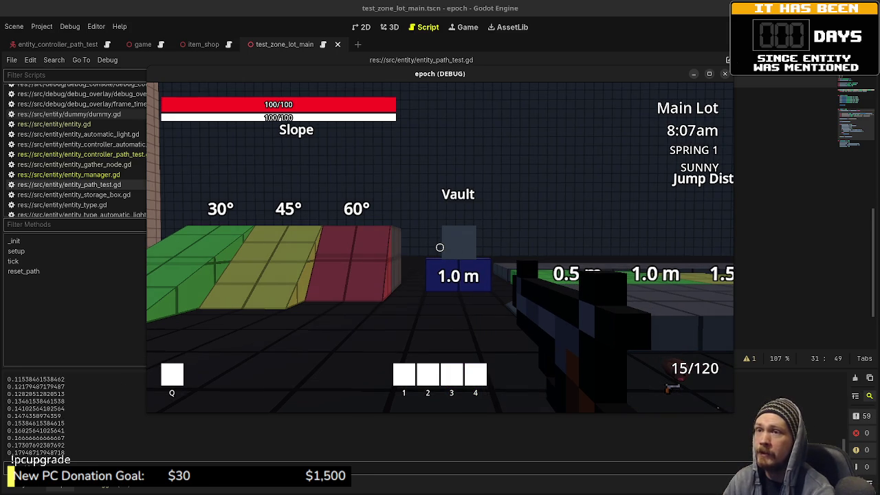
Stop the game once movement_percent has printed rising from about 0.12 to 0.18.
key("F8")
scroll(416, 267, "up", 2)
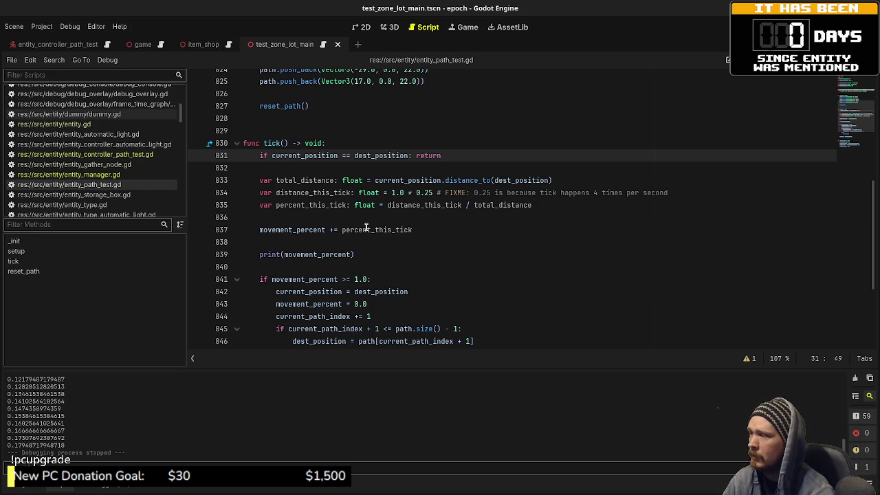
scroll(360, 251, "down", 2)
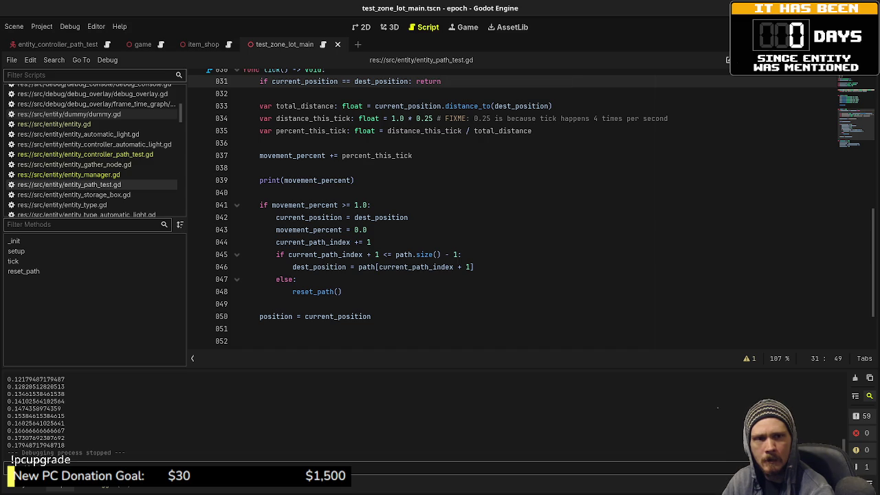
Switch to Visual Studio Code showing eco_proto's unit.js.
key("alt+Tab")
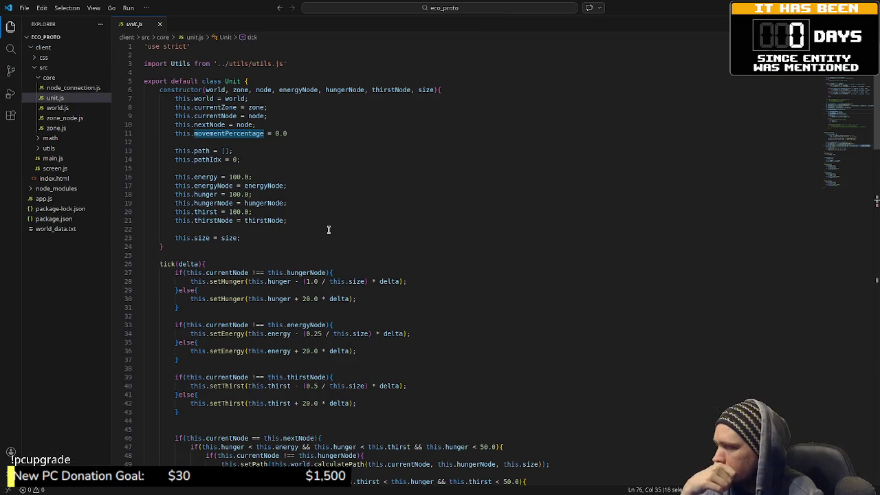
Scroll unit.js down to the movementPercentage logic in tick(delta), then return to Godot.
scroll(328, 230, "down", 5)
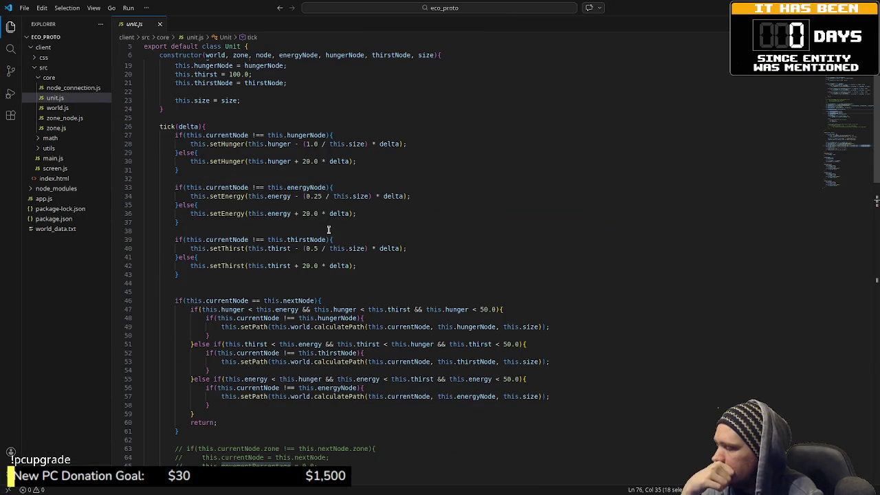
scroll(328, 230, "down", 3)
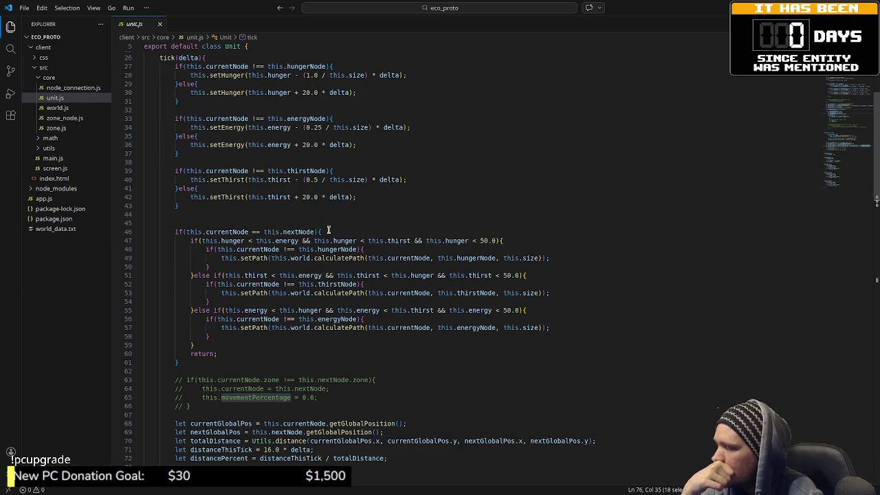
scroll(329, 229, "down", 8)
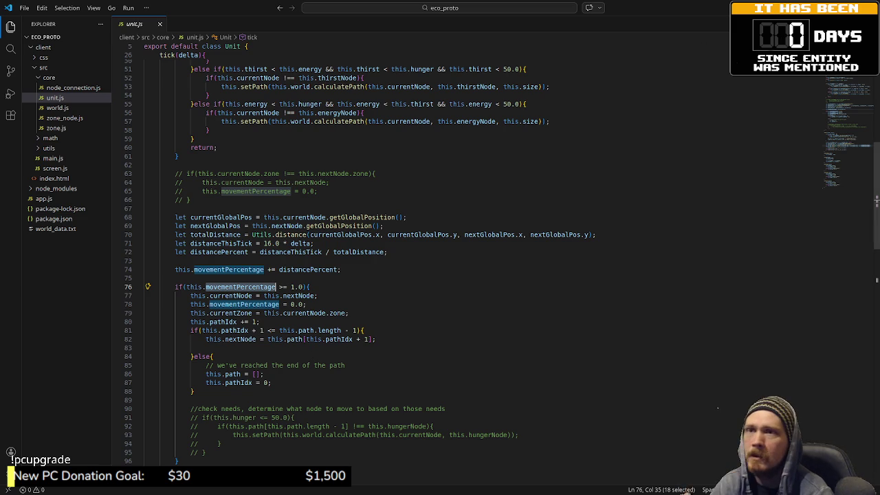
key("alt+Tab")
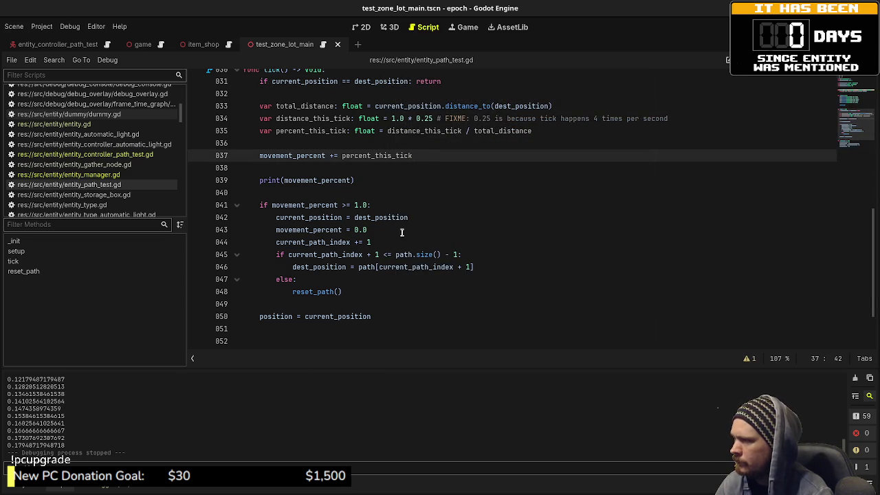
Insert current_position = lerp(current_position, dest_position, movement_percent) on new line 50 and run it.
left_click(329, 305)
key("Return")
key("Tab")
type("current_position = lerp")
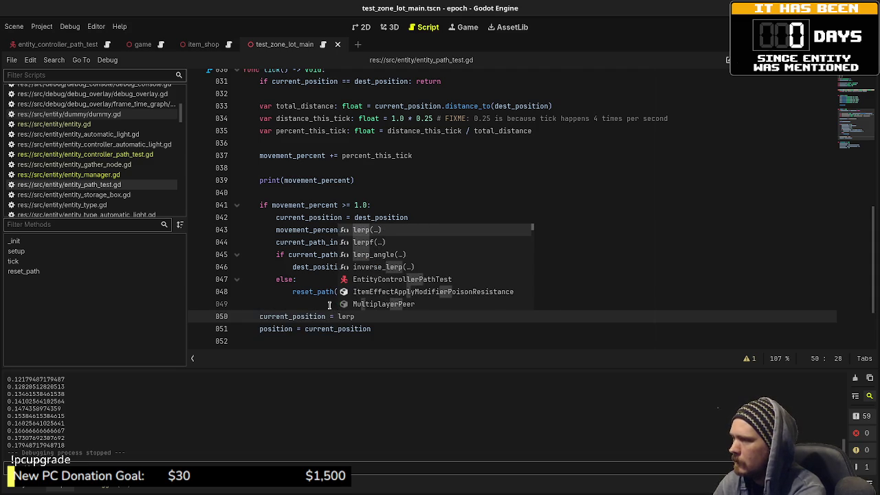
type("f")
key("Return")
key("BackSpace")
key("BackSpace")
key("BackSpace")
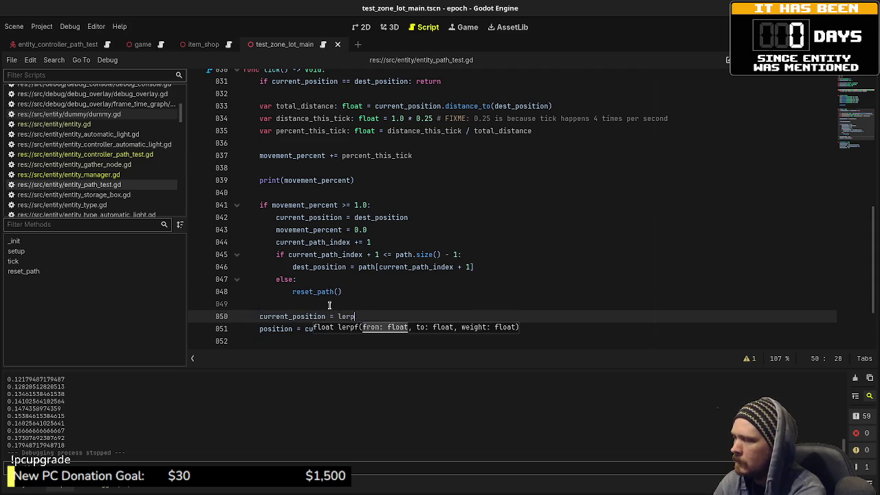
type("erp")
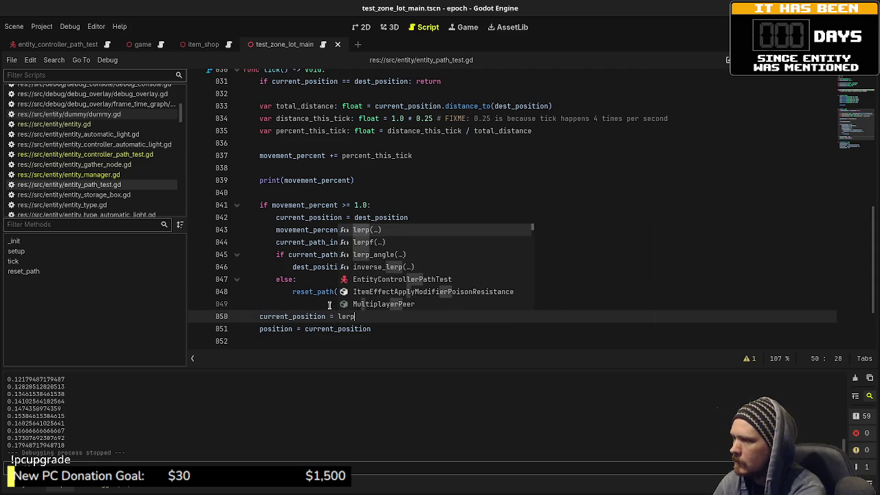
key("Return")
type("current_position")
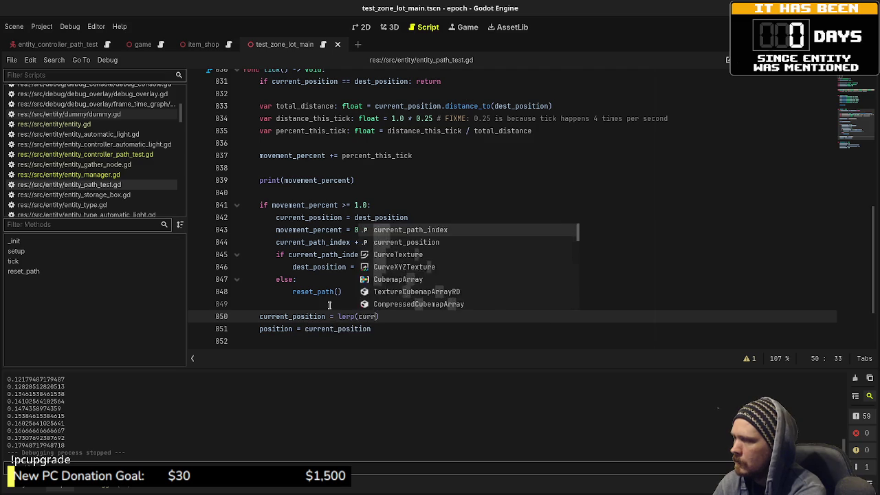
type(", dest_position")
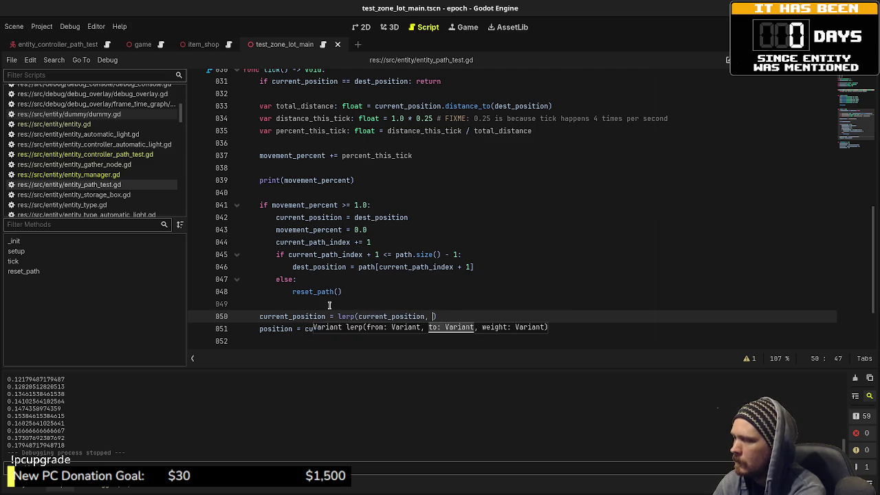
type(", movement_percent")
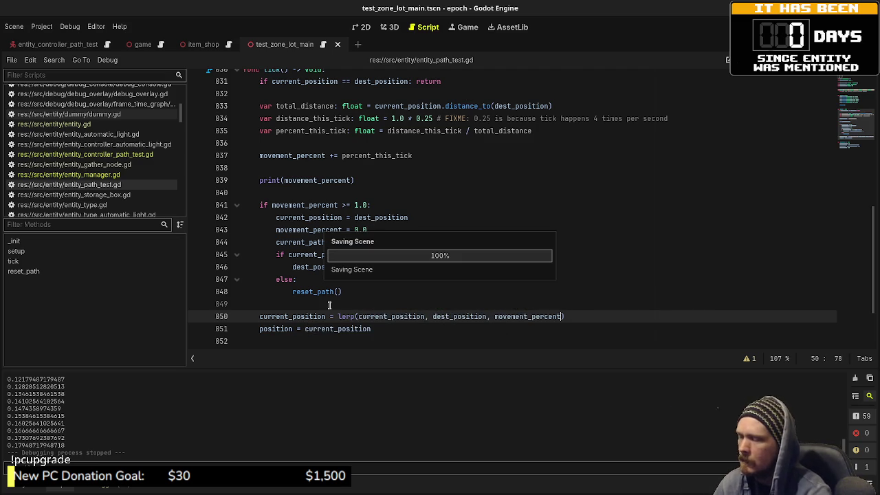
key("F6")
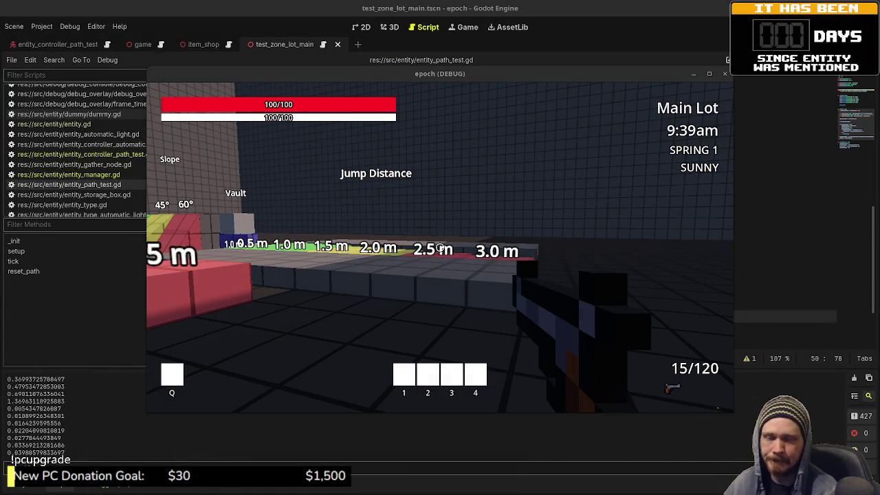
Play in the Main Lot level until movement_percent prints past 1.0, then stop the game.
left_click(589, 389)
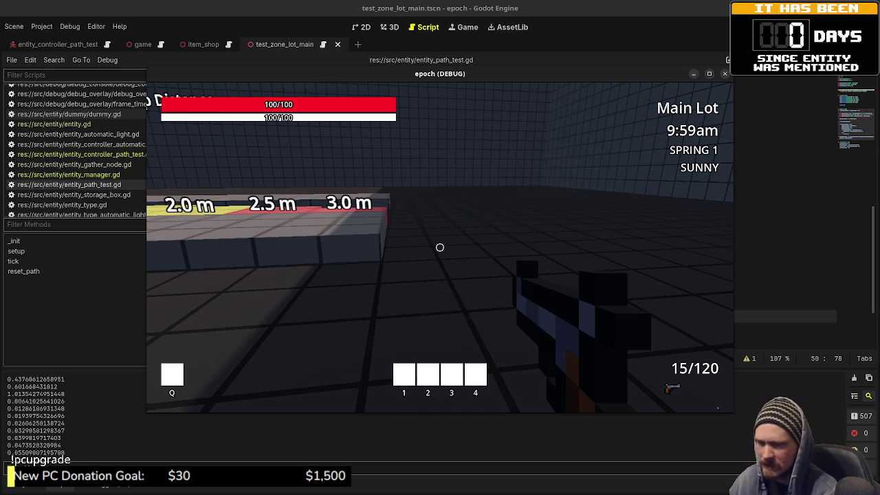
key("F8")
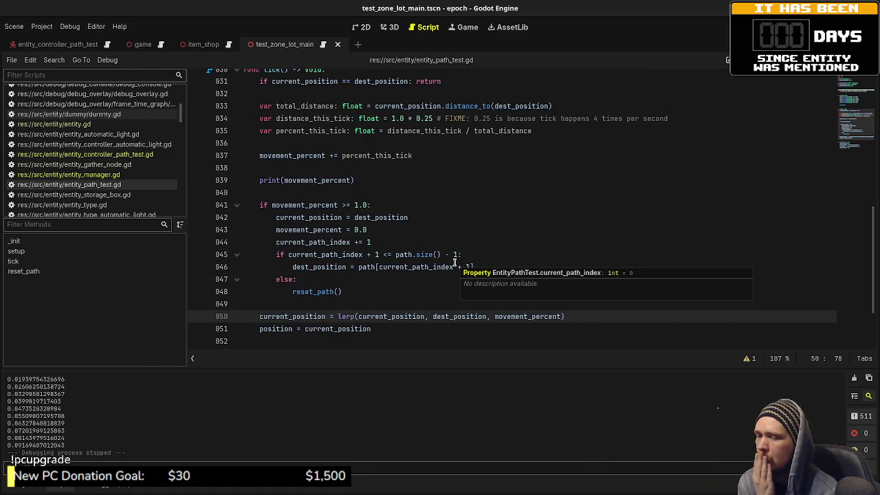
Look through entity.gd, then switch back to entity_path_test.gd and scroll through it.
scroll(311, 259, "up", 3)
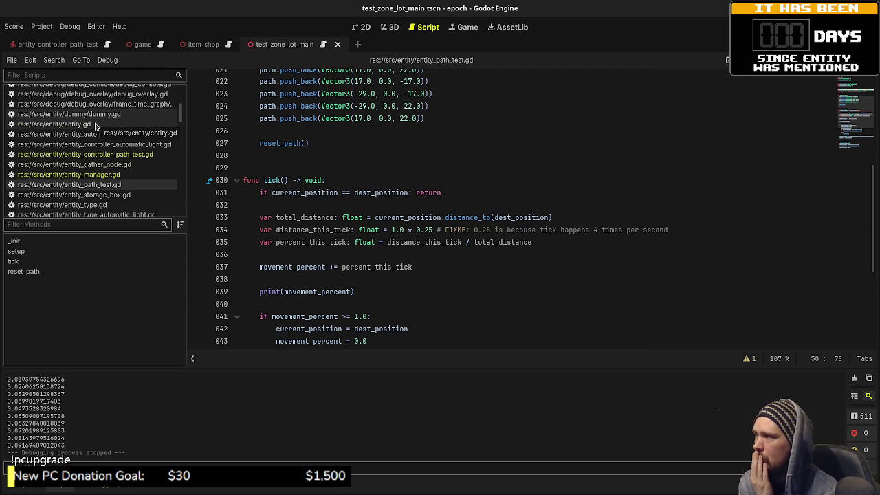
left_click(95, 126)
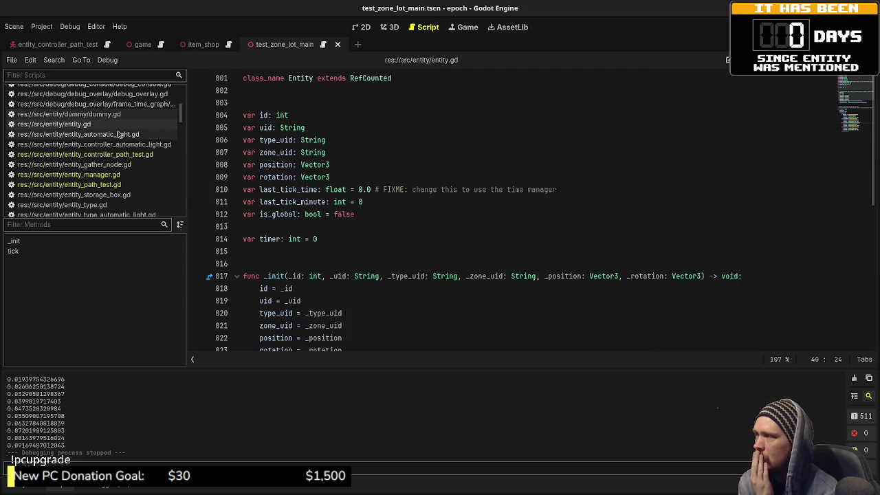
left_click(91, 184)
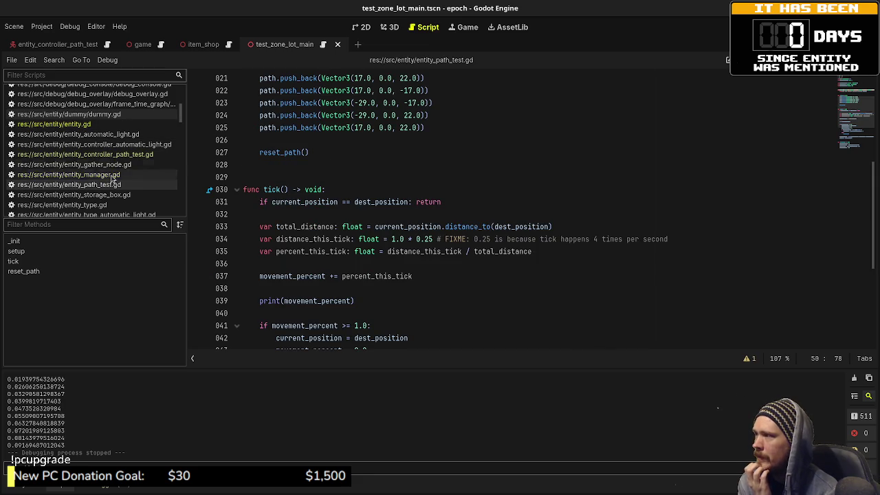
scroll(121, 191, "up", 2)
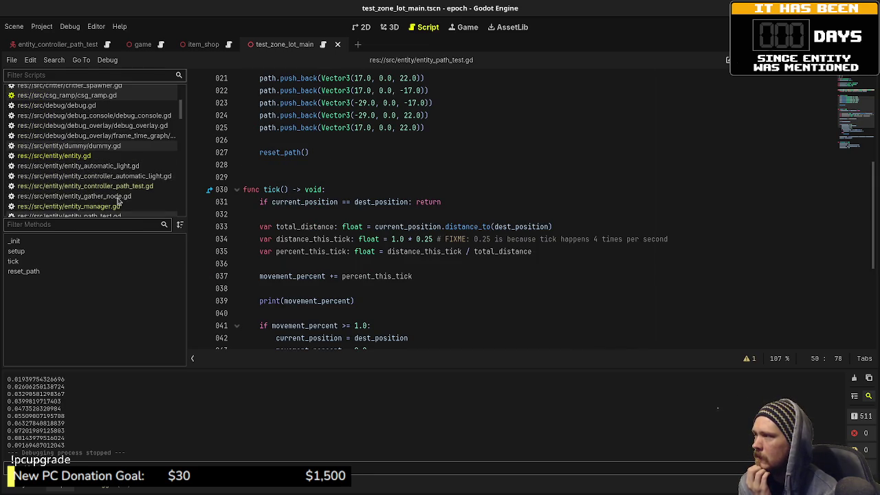
scroll(118, 200, "down", 2)
scroll(118, 200, "down", 2)
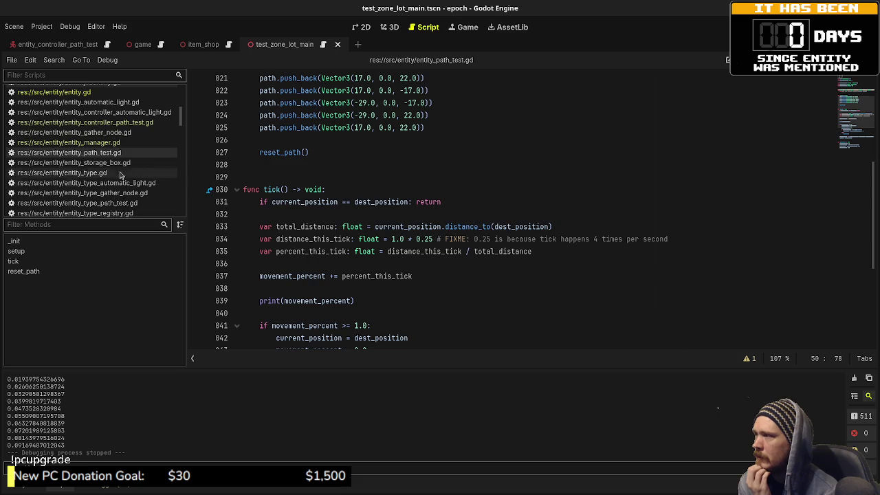
Bring up entity_manager.gd scrolled to its tick_entities() function.
left_click(96, 143)
scroll(397, 218, "down", 4)
scroll(397, 221, "up", 10)
scroll(398, 224, "up", 3)
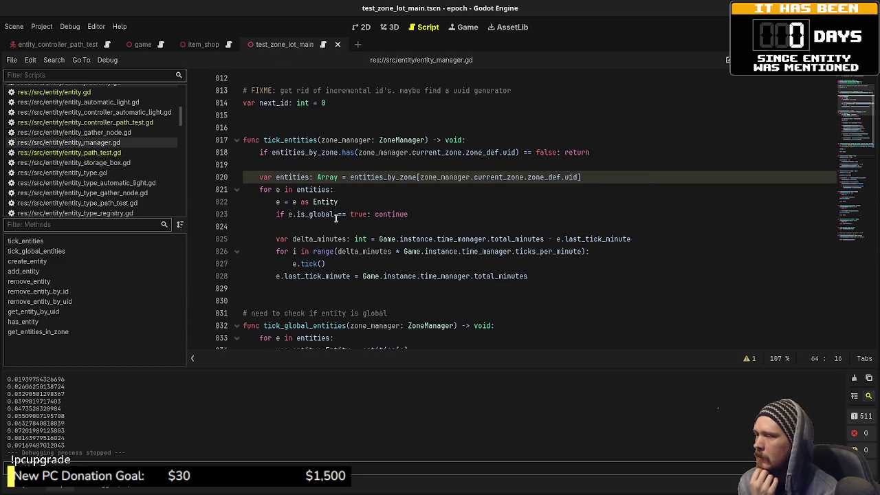
Indent the e.last_tick_minute assignment into the for loop of tick_entities() and save.
left_click(339, 260)
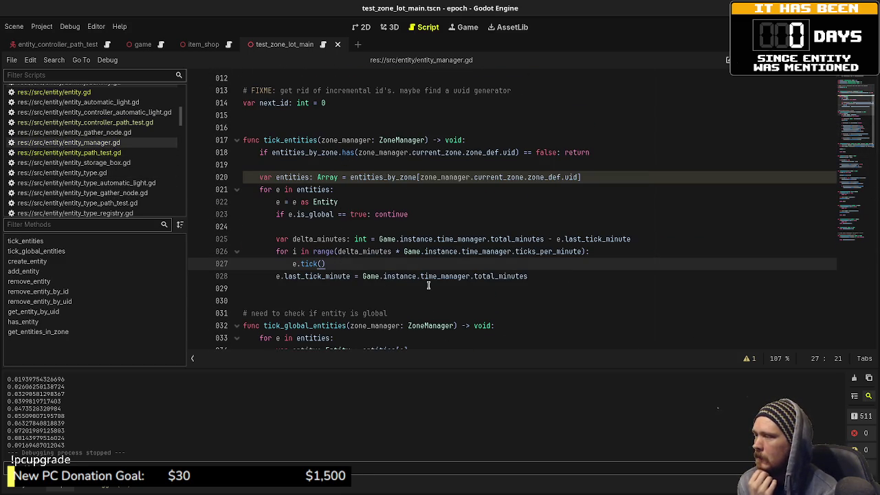
key("Return")
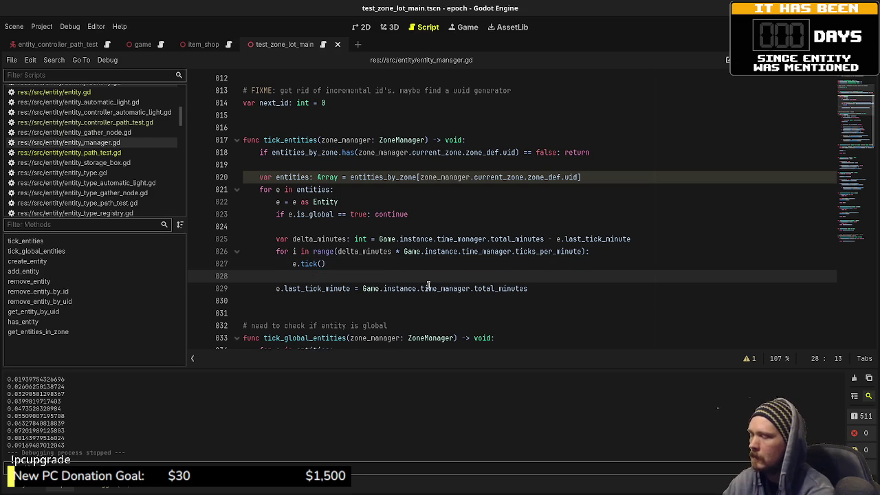
type("e")
key("BackSpace")
key("BackSpace")
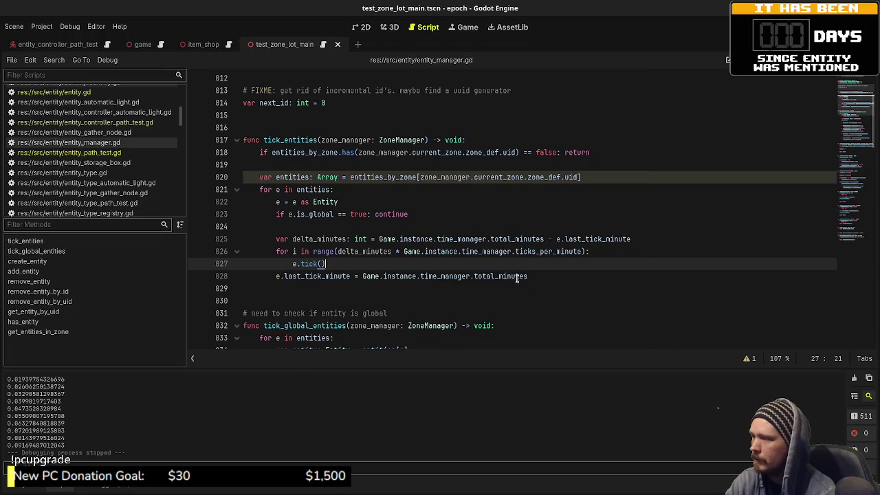
left_click(278, 276)
key("Tab")
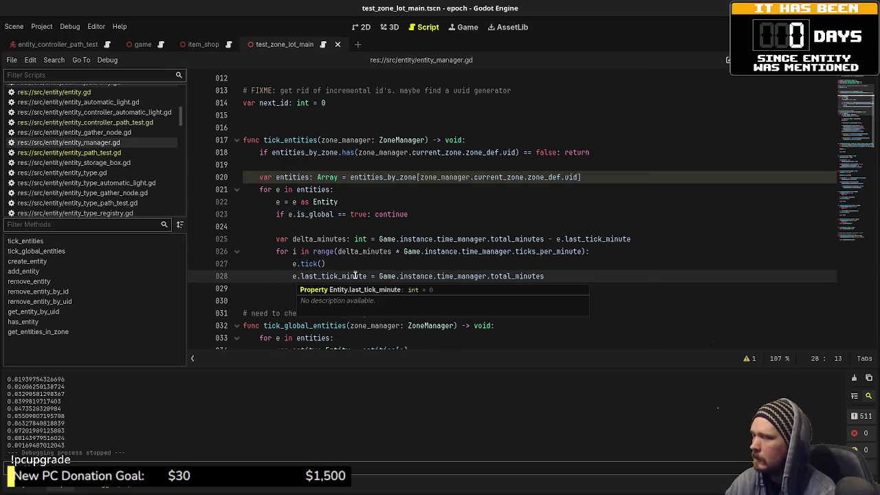
left_click(430, 251)
key("ctrl+s")
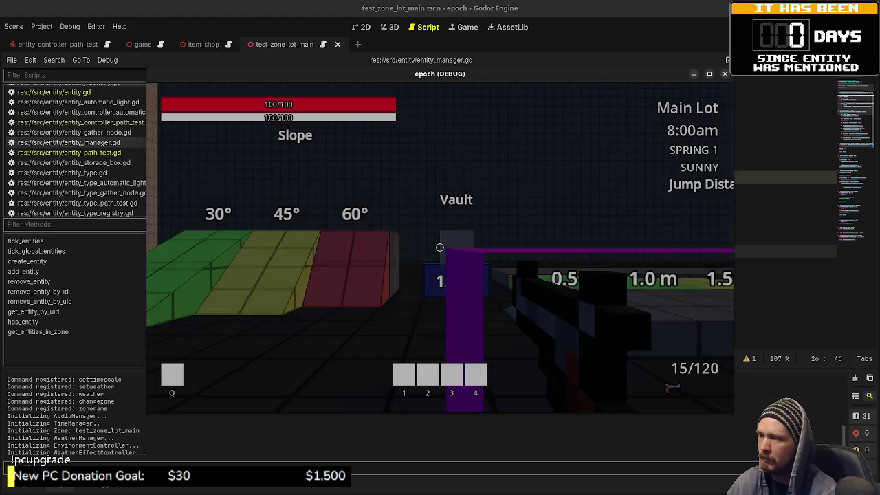
Jump onto the 0.25 m block in the running game, stop, relaunch, then stop it again.
key("space")
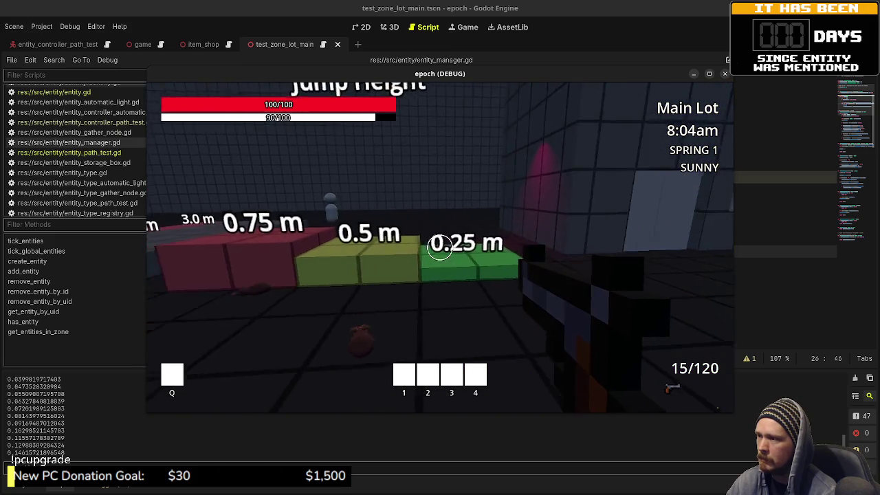
key("space")
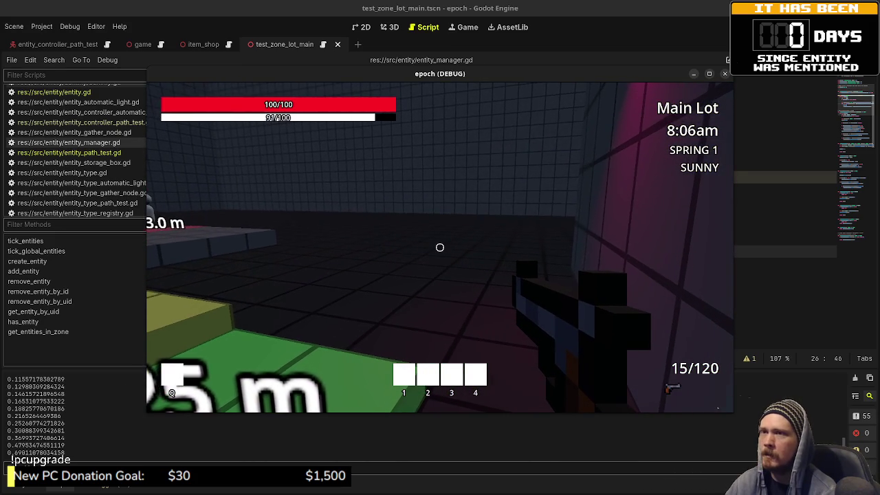
key("F8")
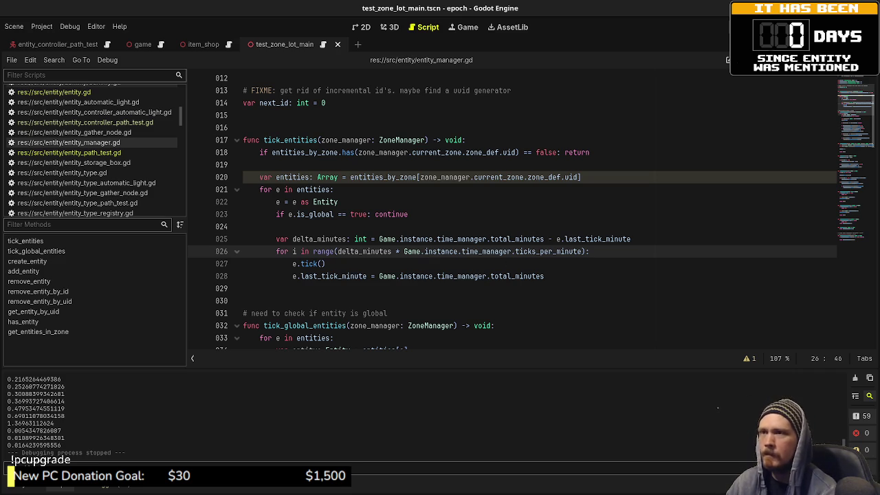
key("F5")
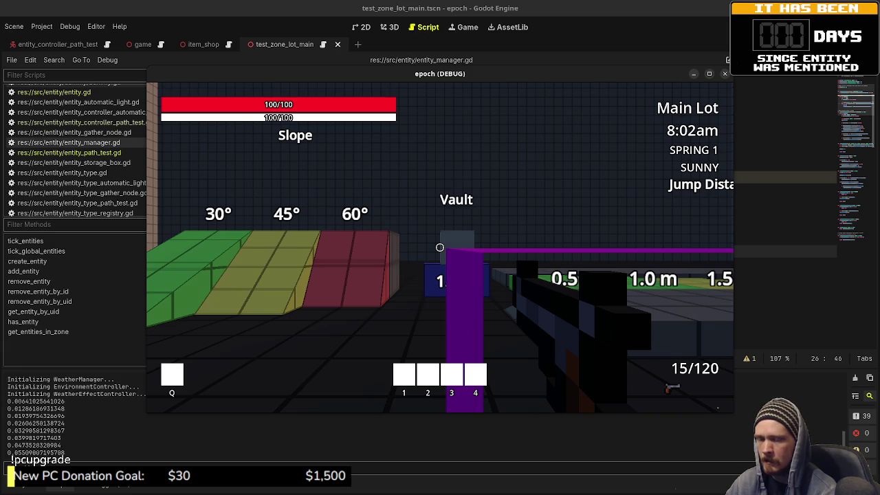
key("alt+Tab")
key("F8")
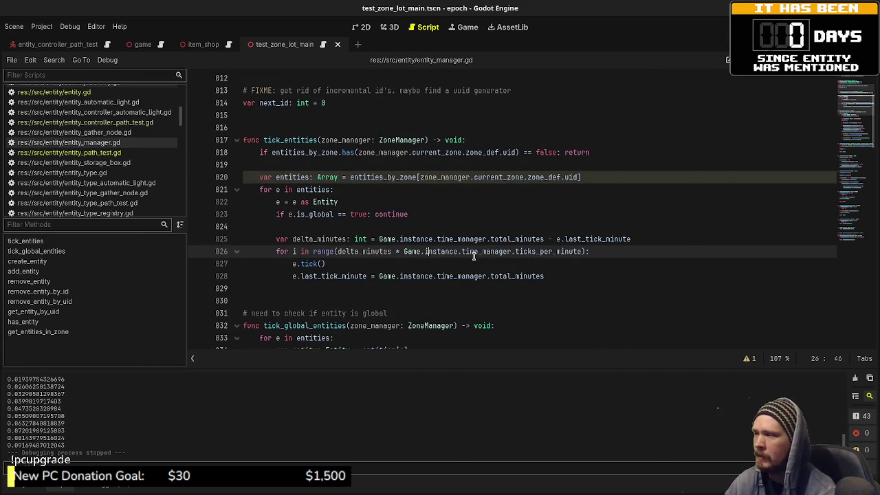
left_click(378, 226)
key("ctrl+s")
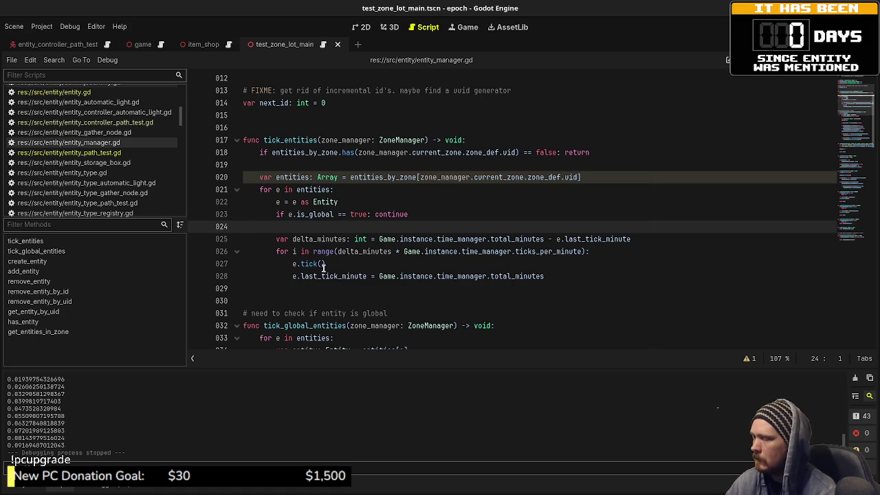
mouse_move(322, 276)
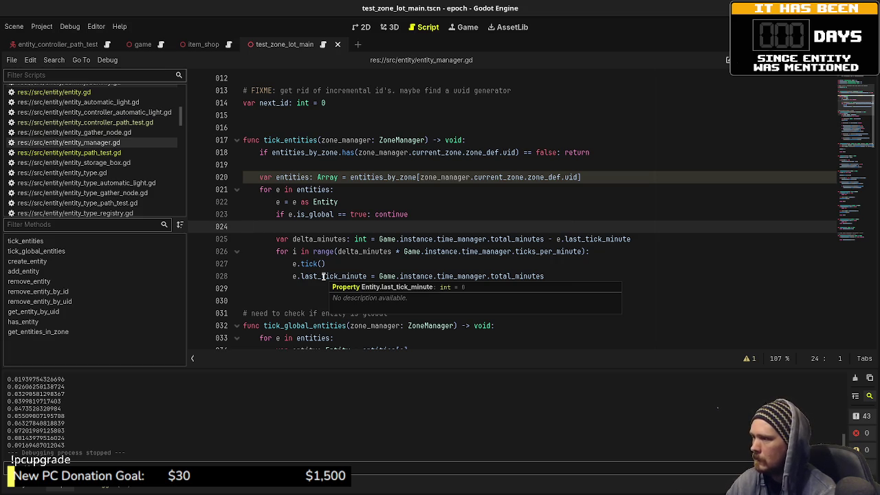
Add 'while delta_minutes > 1:' below the delta_minutes declaration with e.tick() in its body.
left_click(449, 276)
left_click(670, 242)
key("Return")
type("while ")
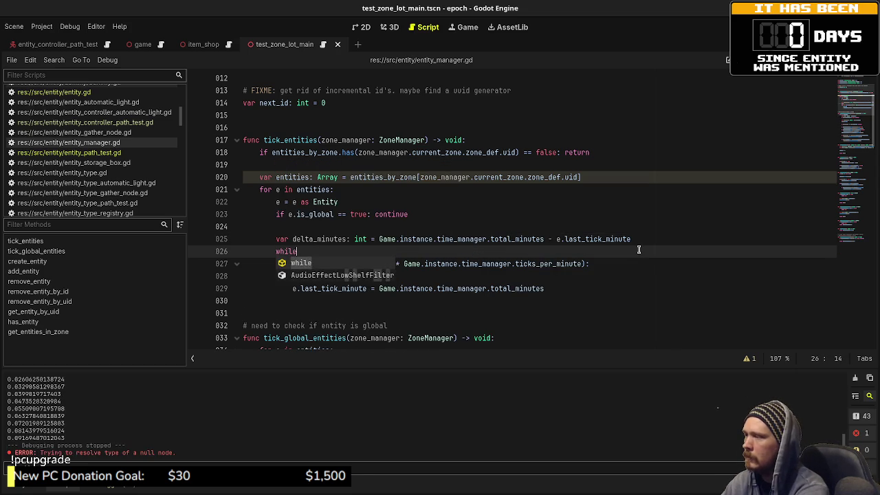
type("delta_mi")
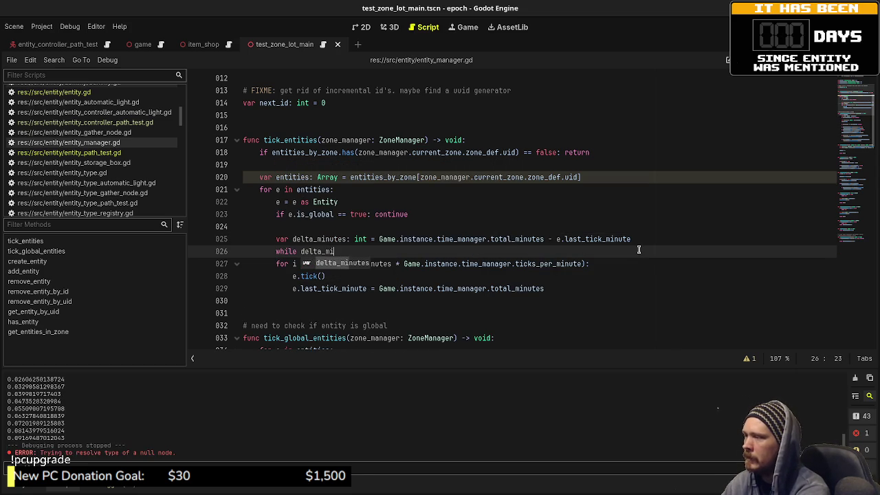
type("nutes > 1:")
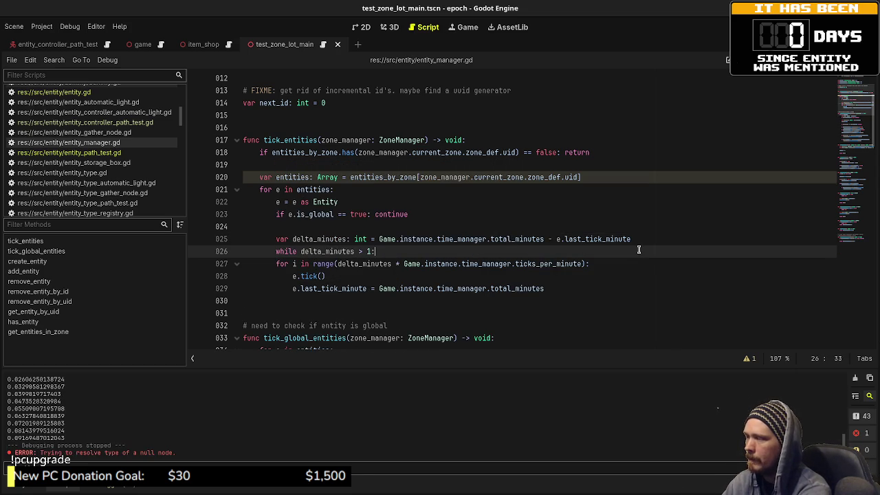
key("Return")
type("e.tick()")
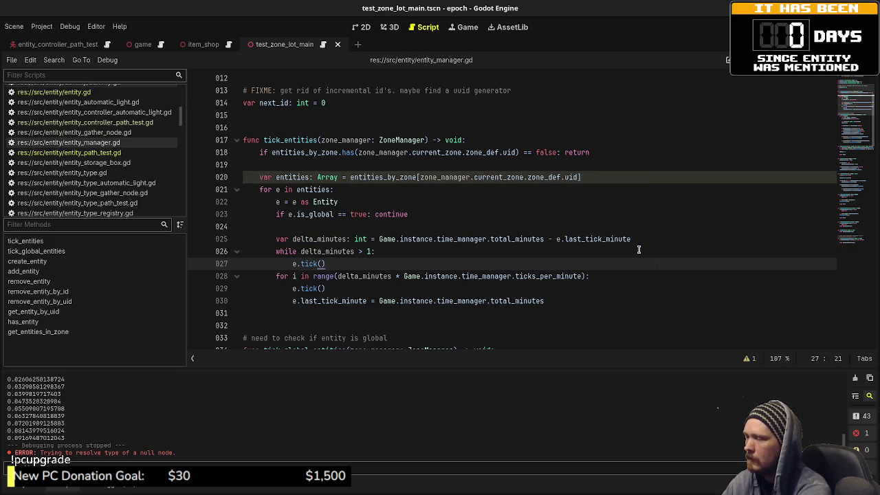
Copy the last_tick_minute assignment into the while loop, add 'delta_minutes -= 1', and save.
left_click_drag(556, 301, 296, 300)
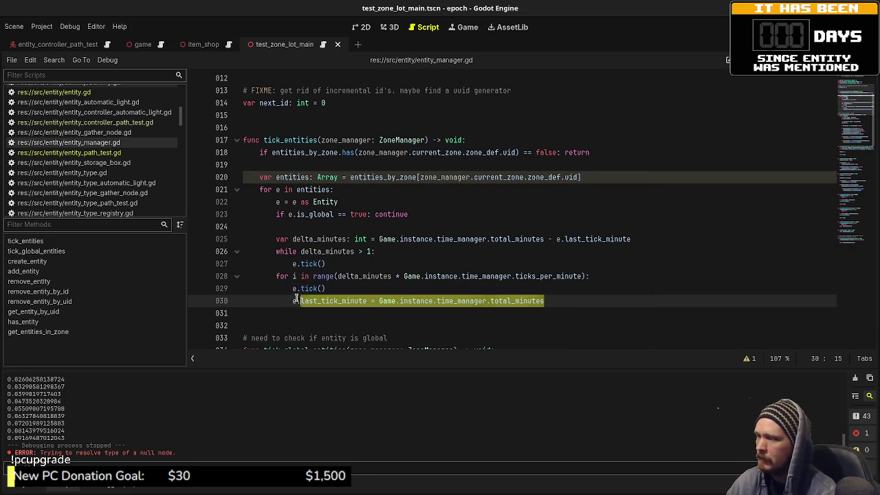
key("ctrl+c")
left_click(343, 264)
key("Return")
key("ctrl+v")
key("Return")
type("delta_min")
key("Return")
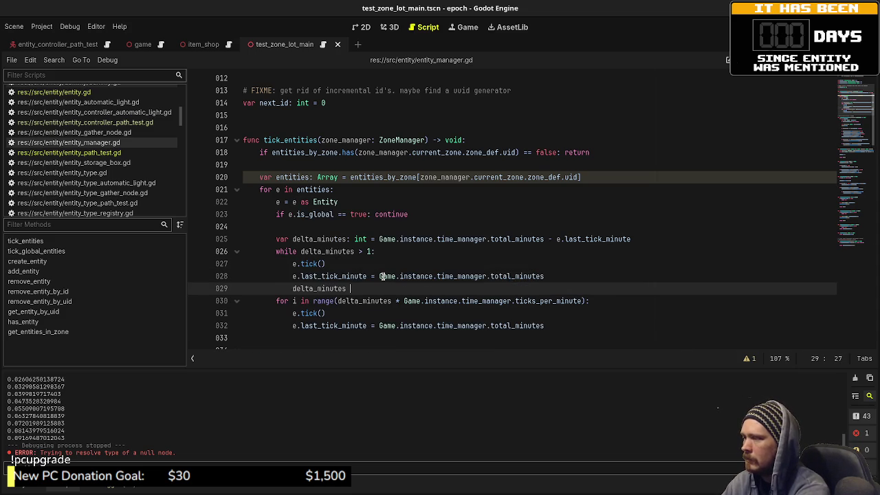
type("-= 1")
key("ctrl+s")
Delete the old for-loop block and run the project.
left_click_drag(555, 326, 558, 288)
key("BackSpace")
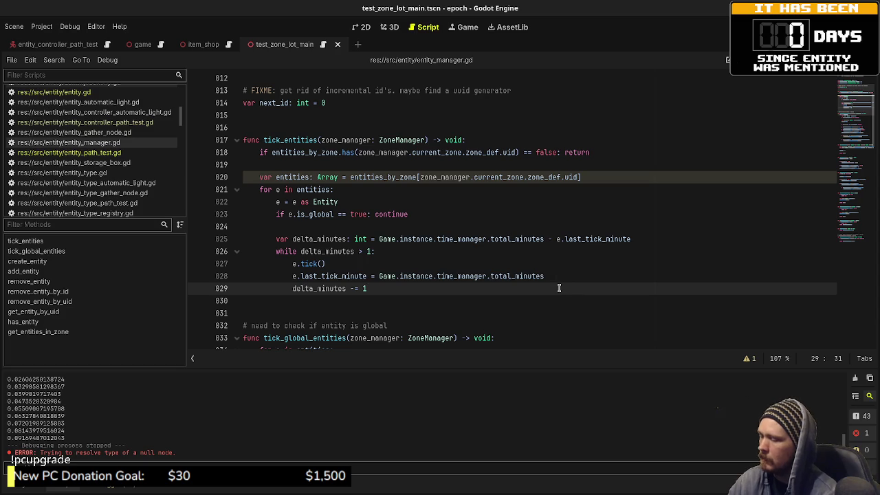
key("F5")
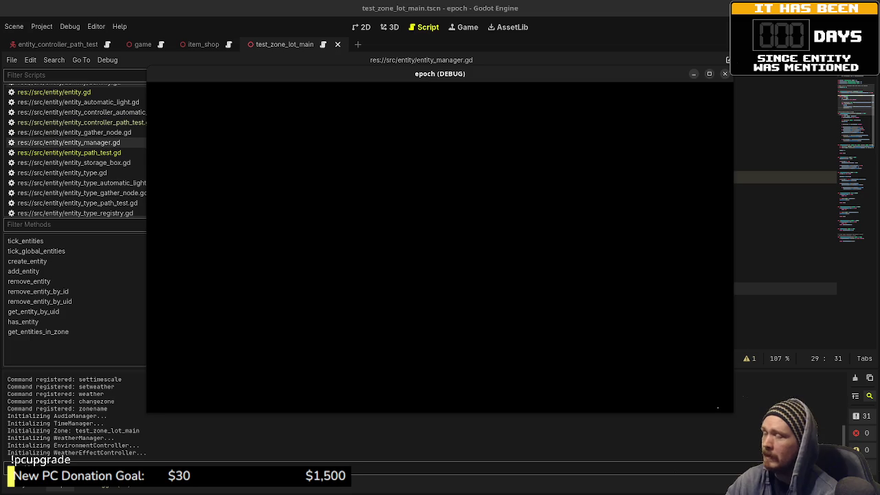
Stop the game, change the while condition to delta_minutes >= 1, then save and rerun.
key("F8")
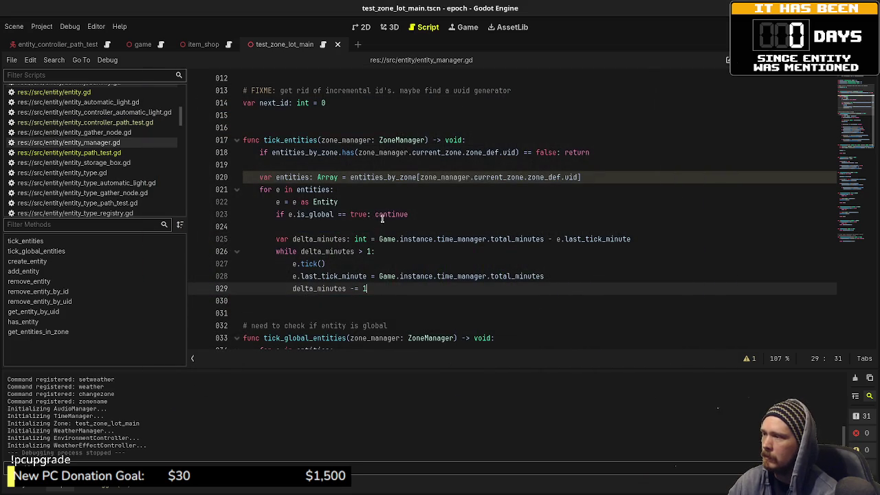
left_click(365, 252)
key("ctrl+space")
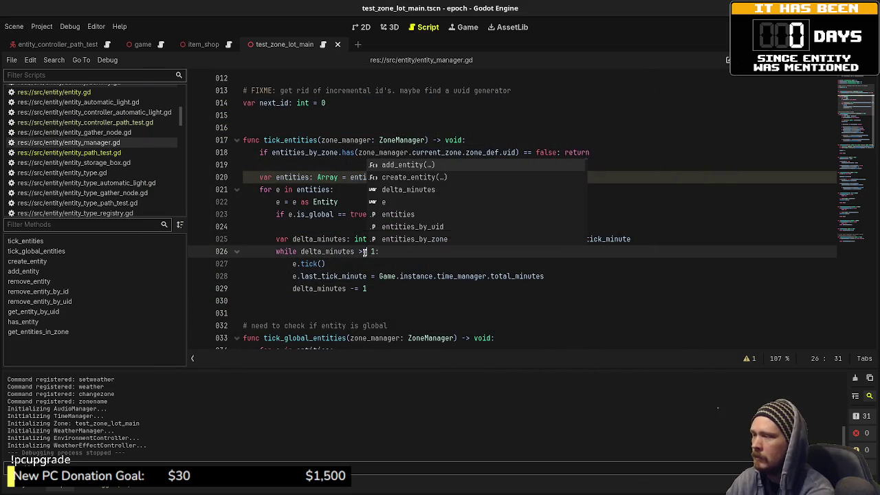
key("ctrl+s")
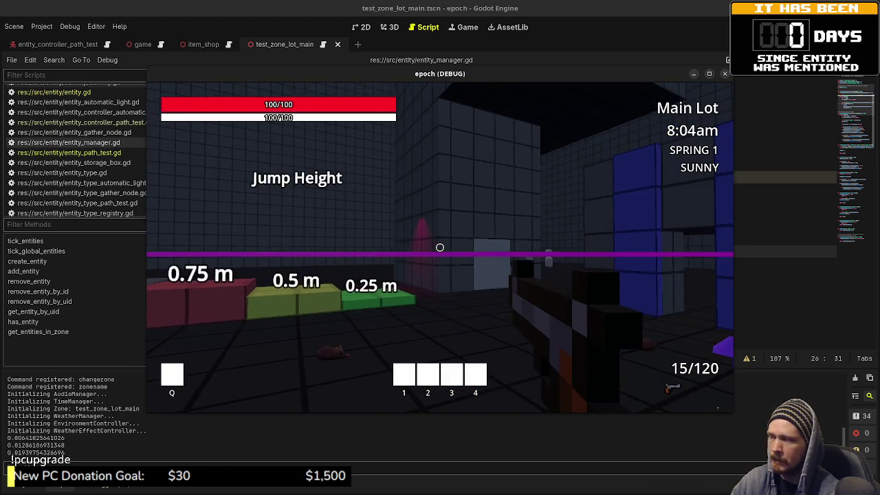
Walk the player toward the Jump Height blocks, then stop the game.
key("w")
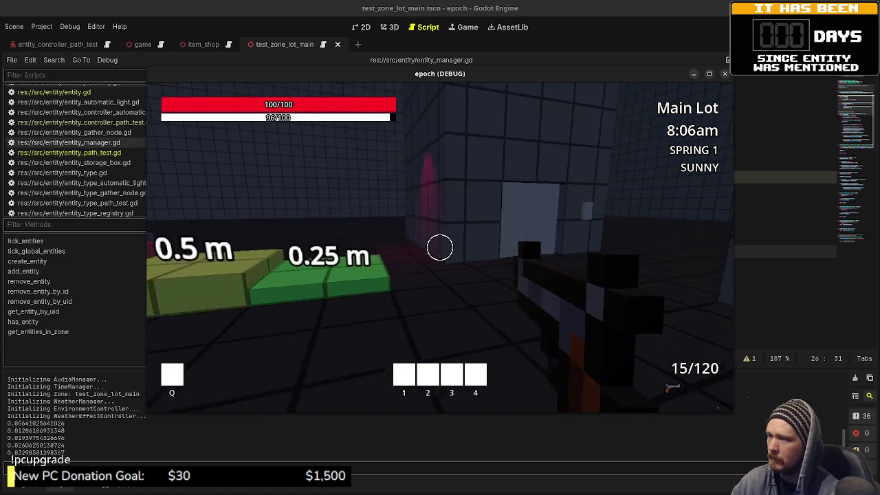
key("shift+w")
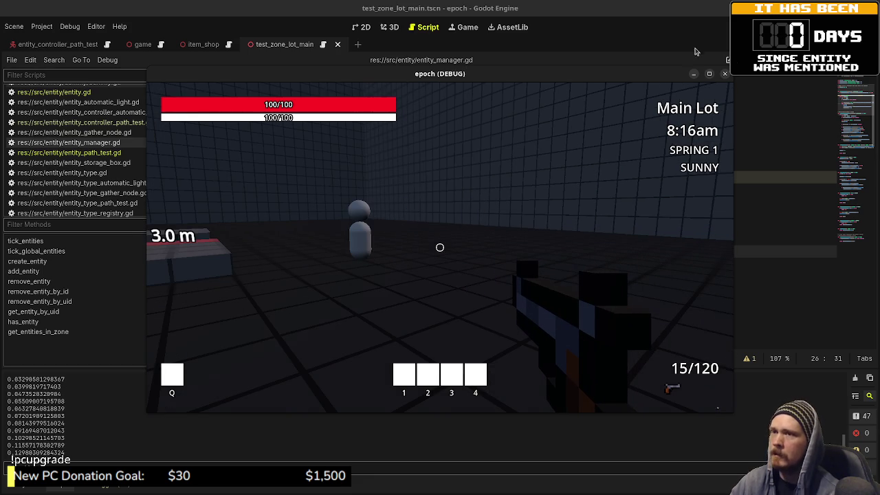
key("F8")
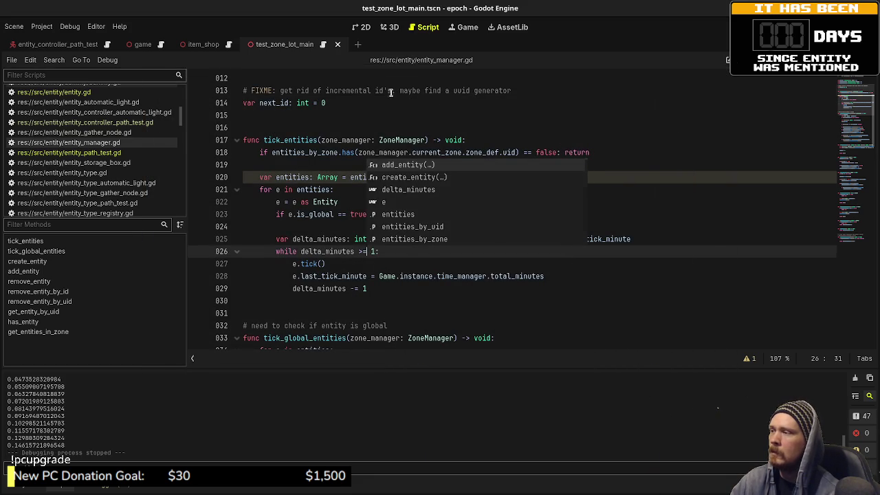
left_click(391, 90)
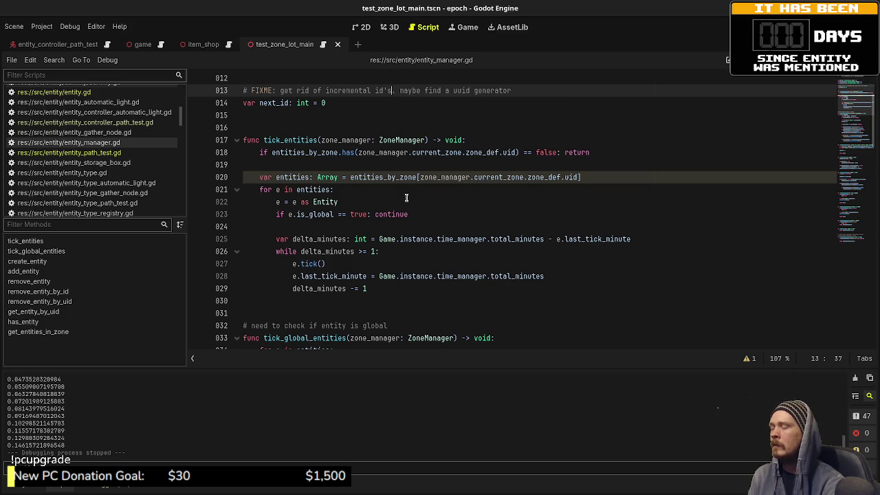
scroll(404, 200, "down", 4)
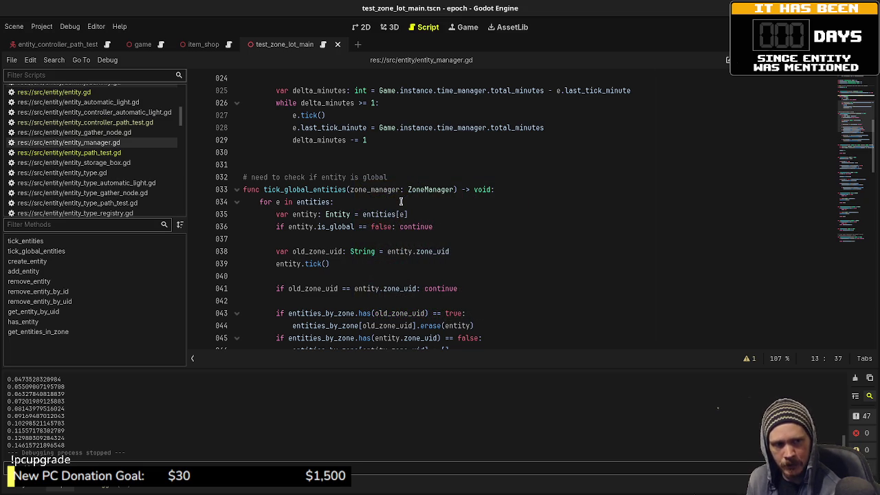
mouse_move(396, 214)
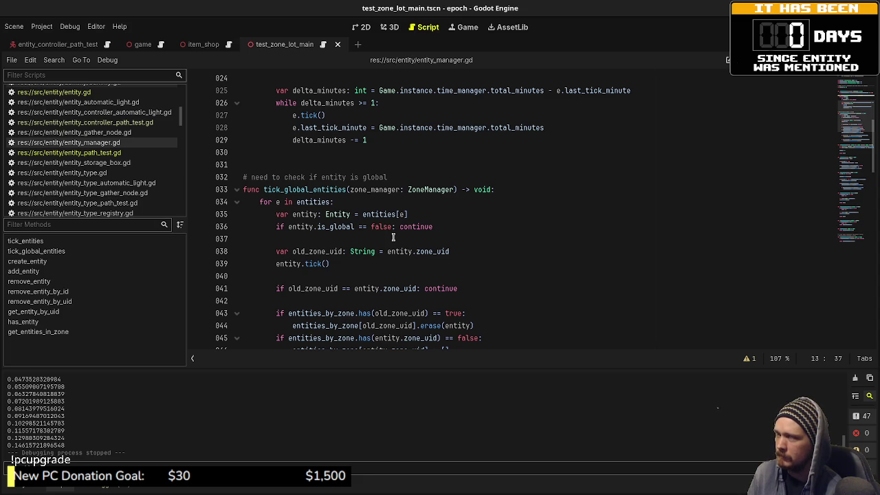
scroll(394, 237, "up", 2)
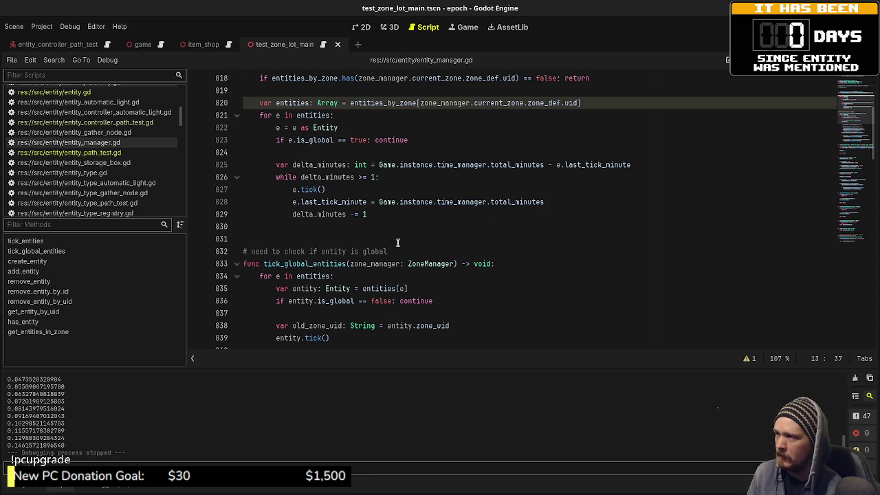
Comment out the delta_minutes declaration, while loop, decrement and last_tick_minute lines, outdent e.tick(), and save.
left_click(271, 165)
key("ctrl+k")
left_click(274, 176)
key("ctrl+k")
left_click(288, 214)
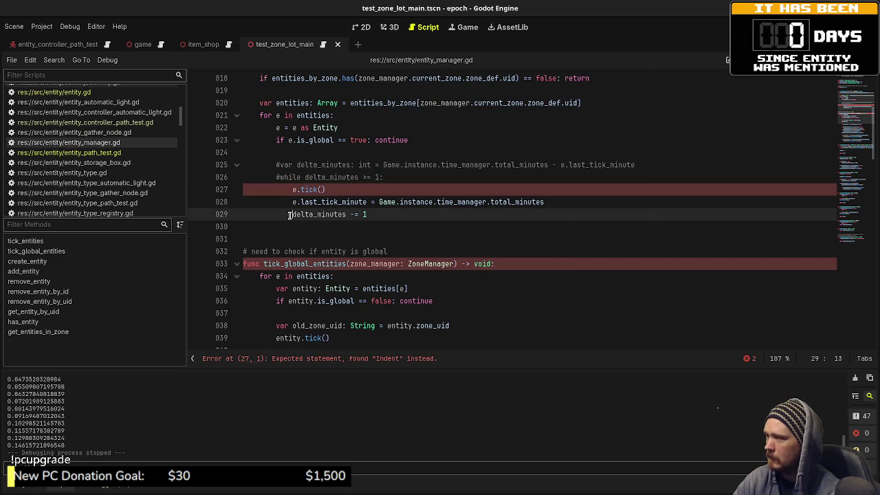
key("ctrl+k")
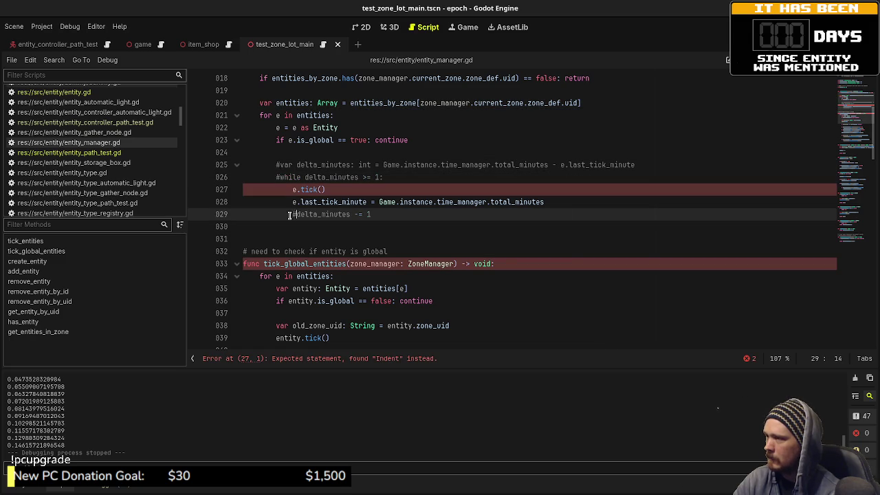
left_click(291, 201)
key("ctrl+k")
key("Up")
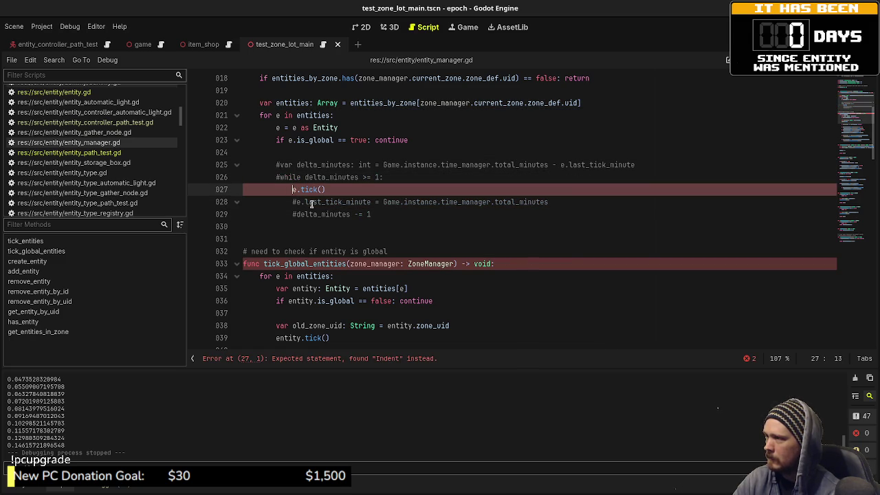
key("BackSpace")
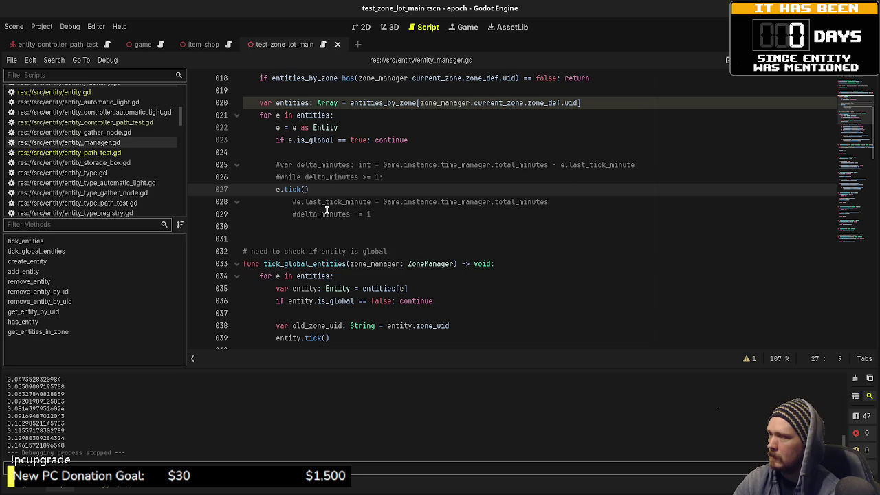
key("ctrl+s")
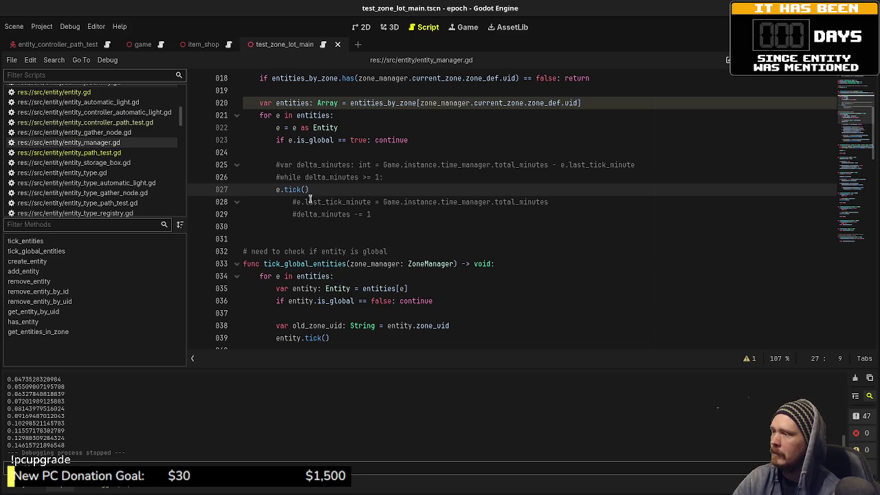
scroll(340, 177, "up", 2)
double_click(301, 140)
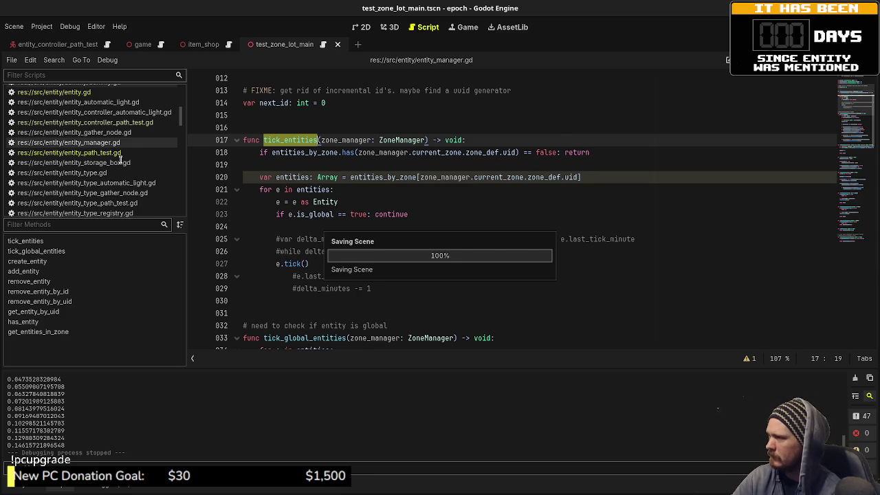
Review the gather_timer-based tick() in entity_gather_node.gd, then return to entity_manager.gd.
scroll(121, 138, "down", 1)
scroll(121, 134, "down", 10)
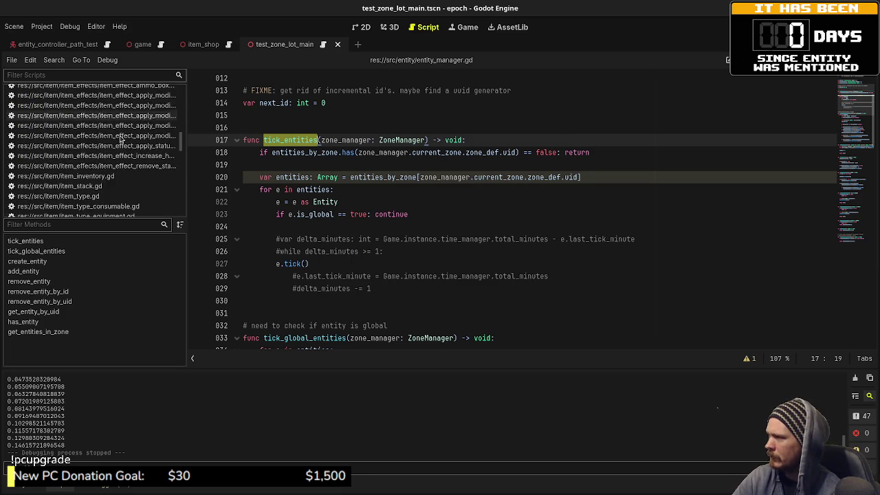
scroll(128, 147, "up", 4)
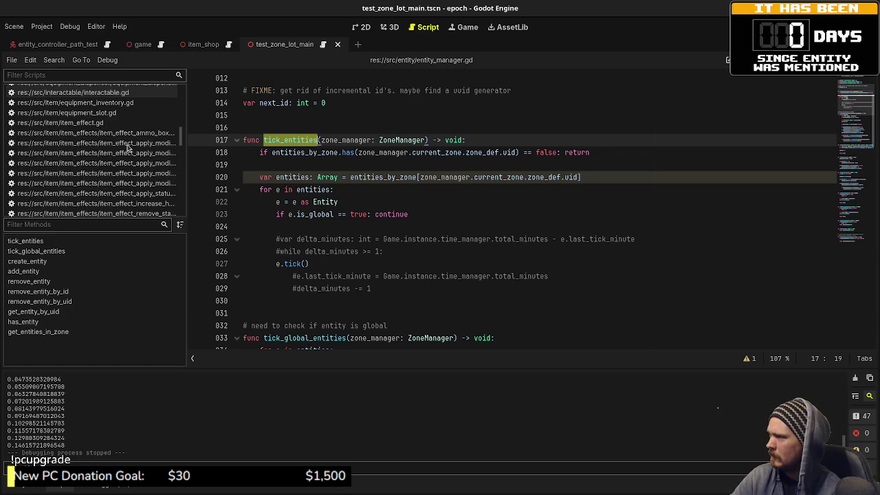
scroll(127, 147, "up", 8)
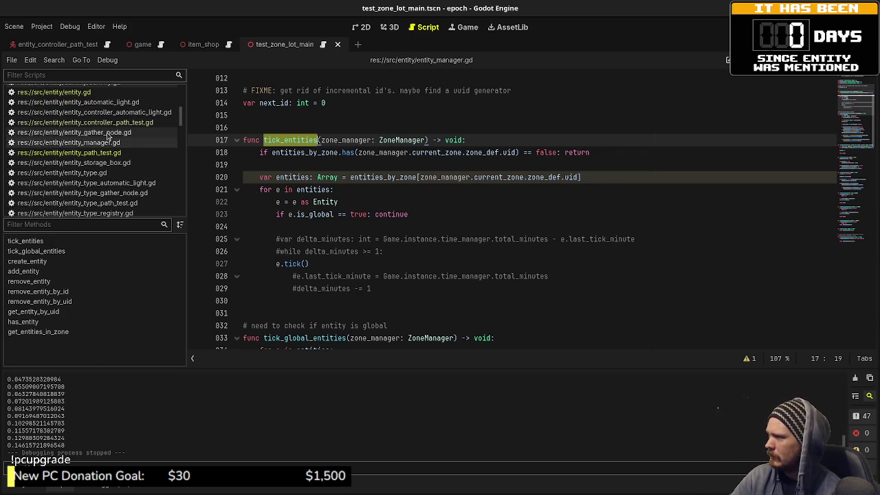
left_click(108, 132)
scroll(450, 237, "down", 3)
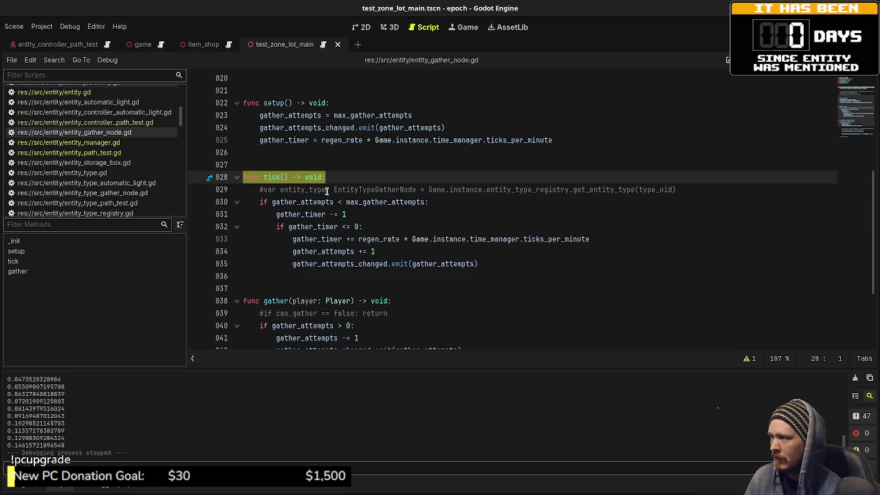
left_click(113, 142)
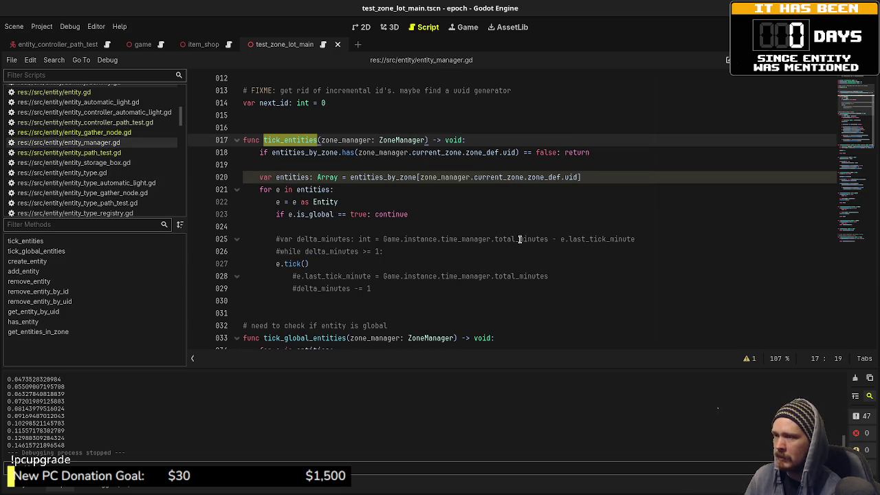
Highlight every use of last_tick_minute in entity_manager.gd, then view entity.gd's field declarations.
double_click(594, 240)
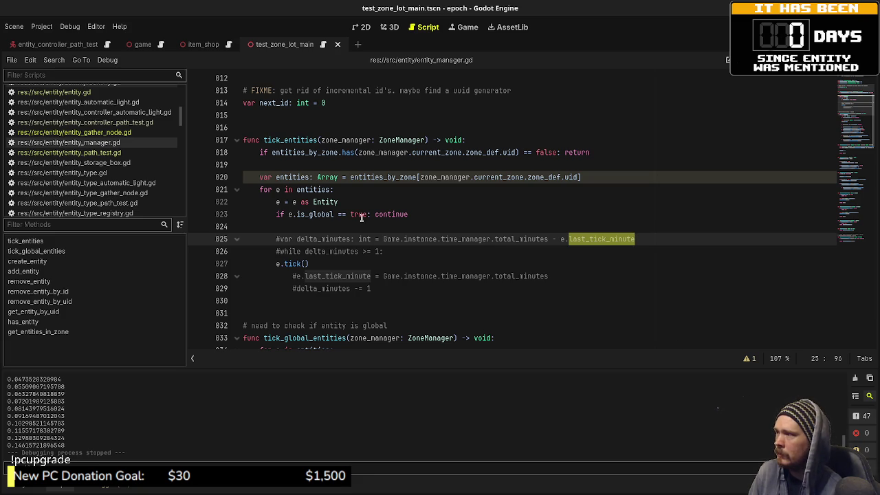
left_click(107, 92)
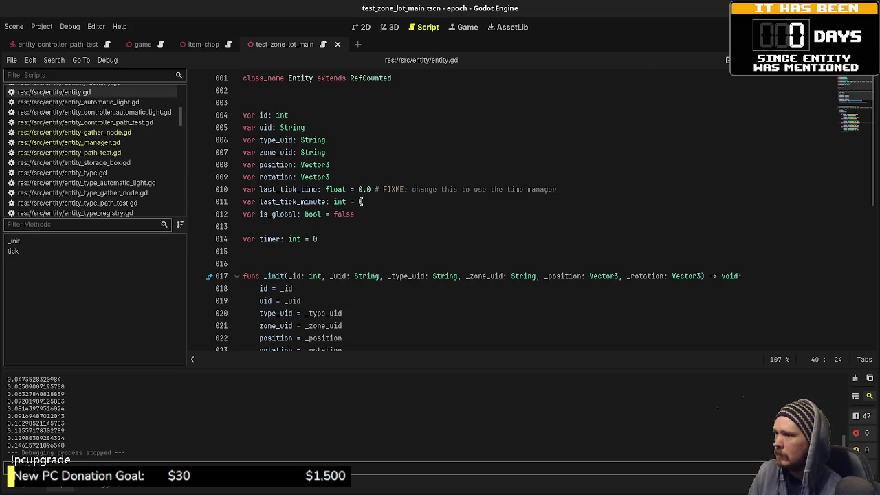
Replace the FIXME note after last_tick_time with 'var last_tick_ticks: int = 0' and save.
left_click_drag(557, 190, 376, 184)
key("BackSpace")
key("BackSpace")
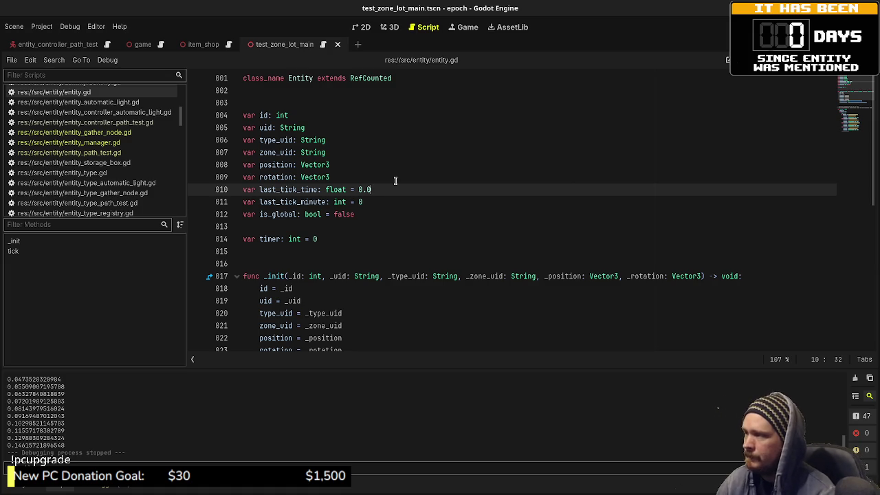
key("Return")
type("var ")
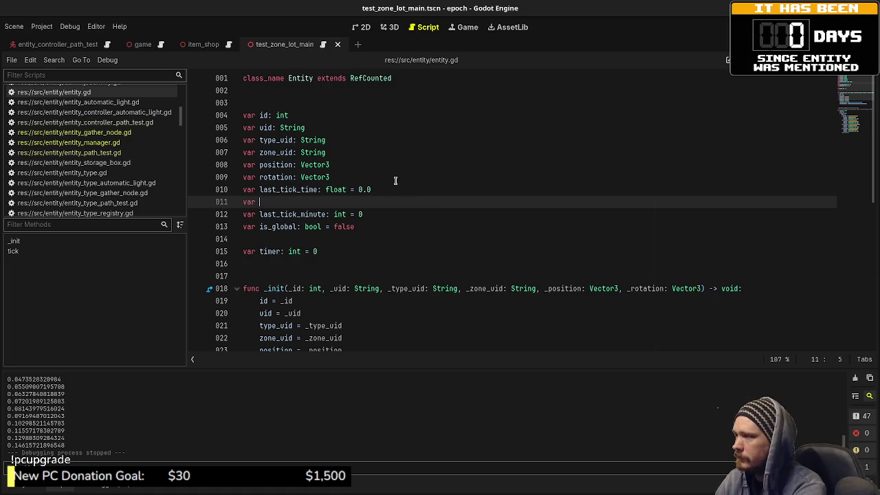
type("last_ti")
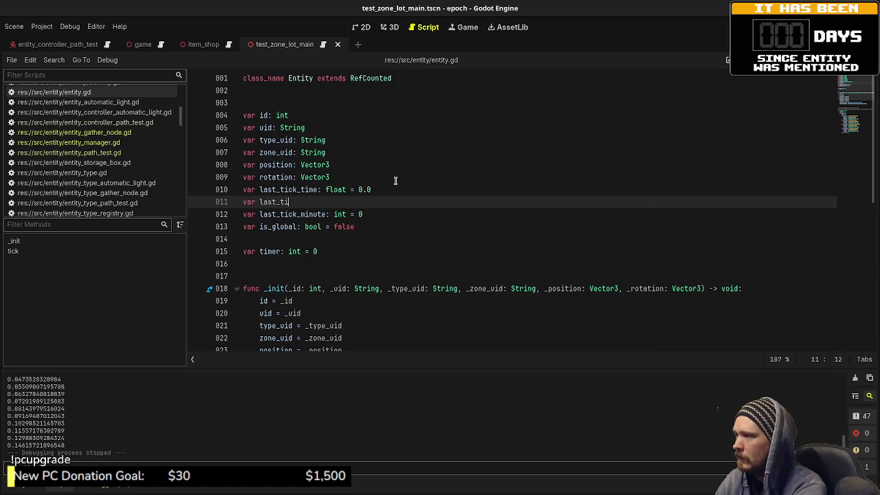
type("ck_ticks: int ")
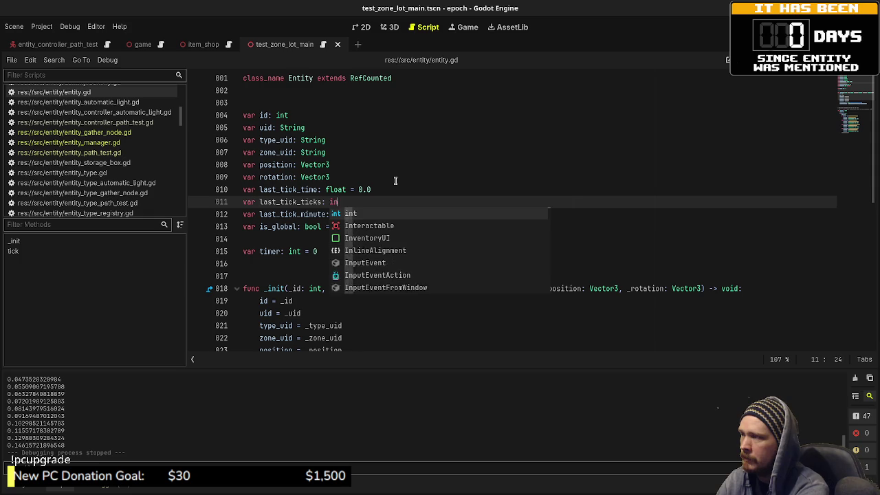
type("= 0")
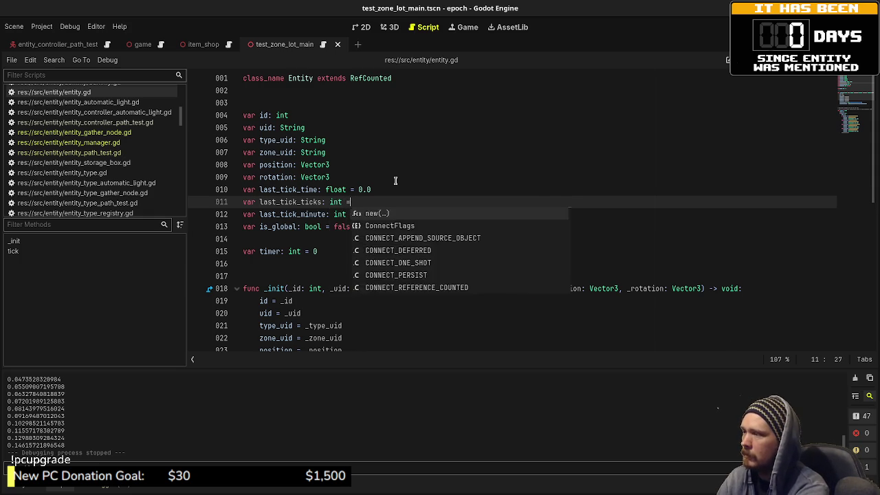
key("ctrl+s")
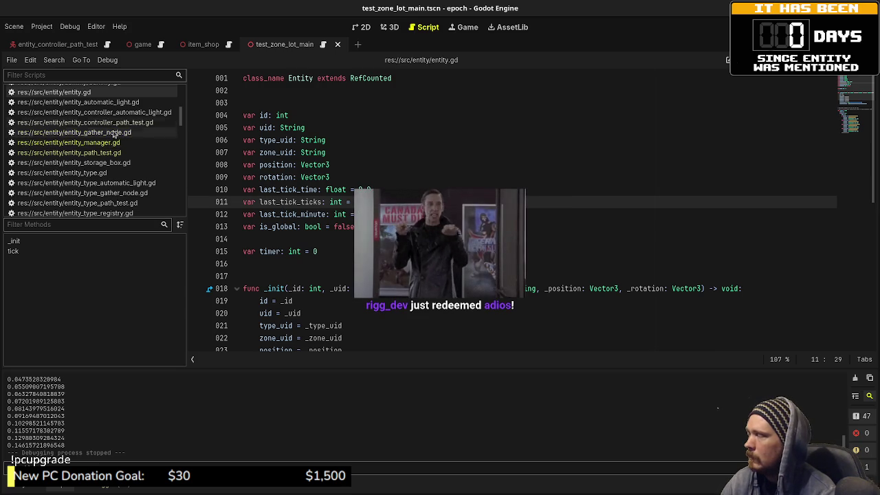
scroll(111, 157, "up", 15)
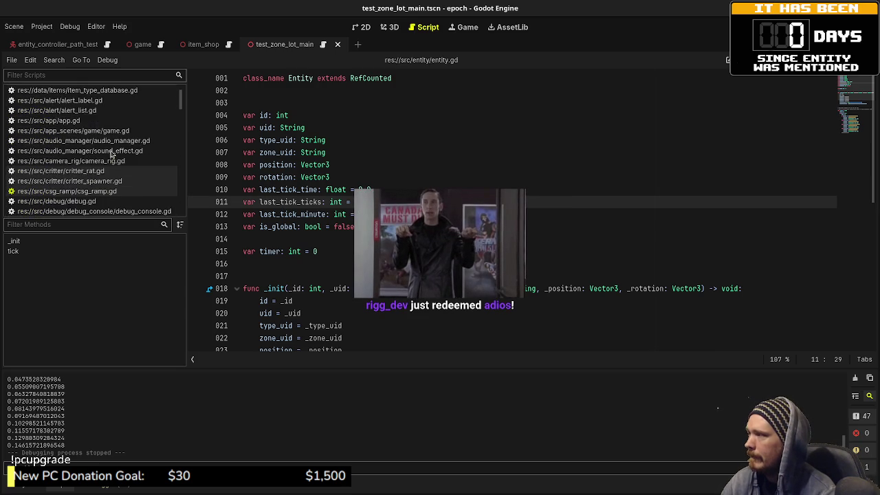
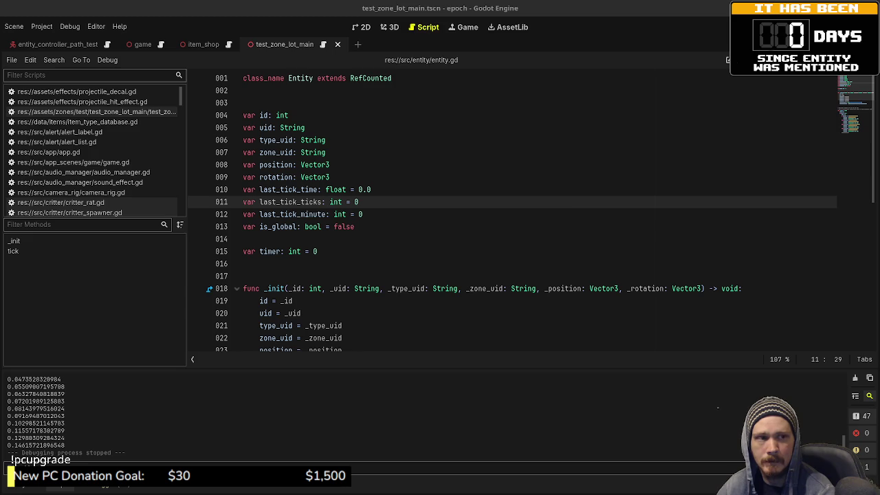
Briefly switch to the browser to enlarge the music video, then return to Godot.
key("alt+Tab")
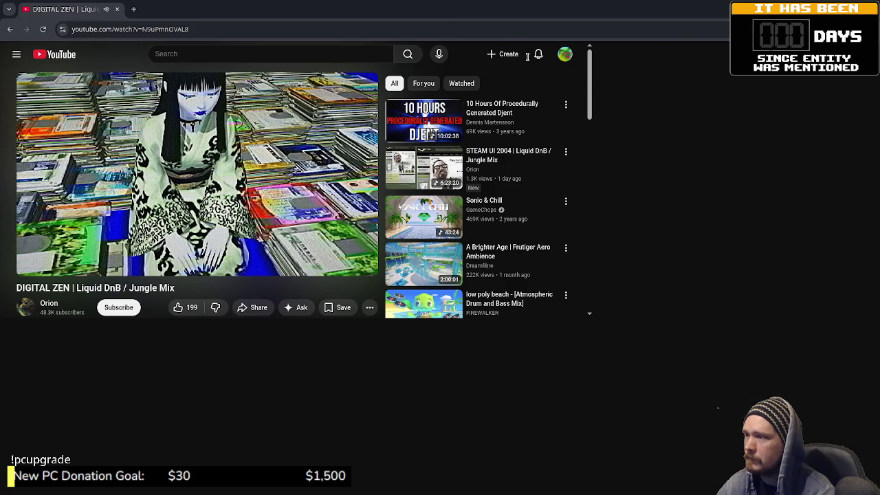
key("ctrl+plus")
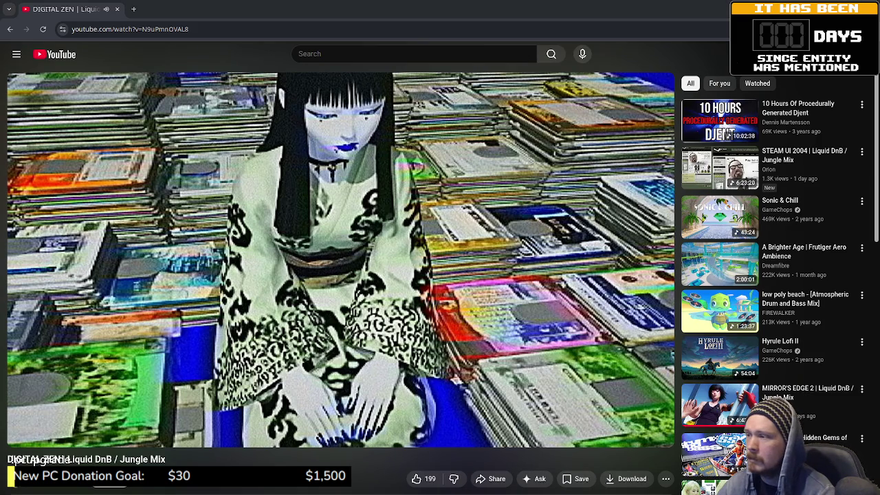
mouse_move(352, 194)
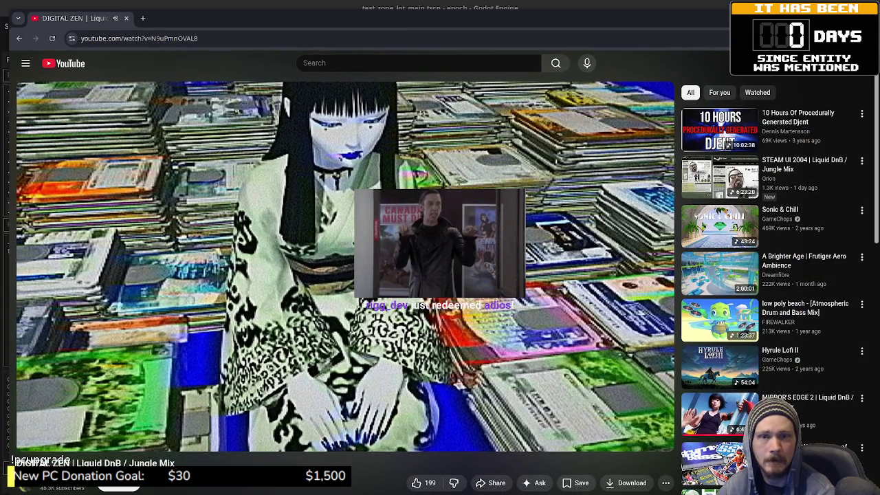
key("alt+Tab")
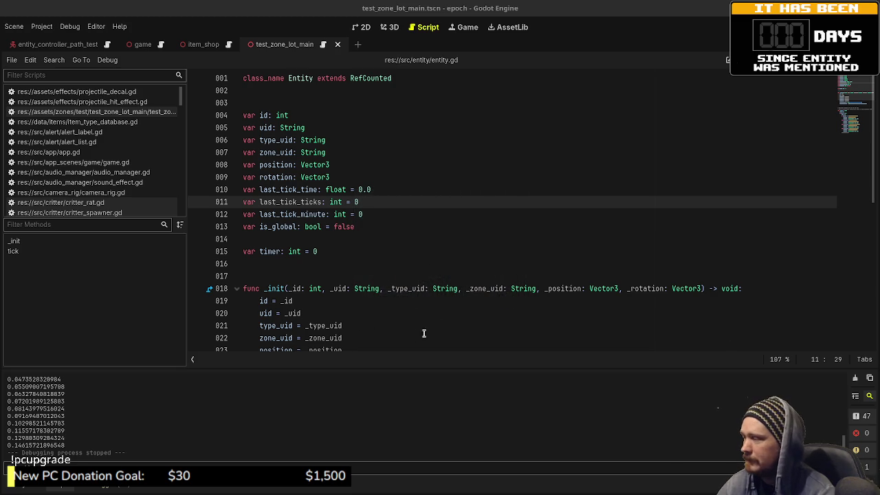
In entity.gd's _init, find the last_tick_ticks variable and the end of line 26.
left_click(448, 301)
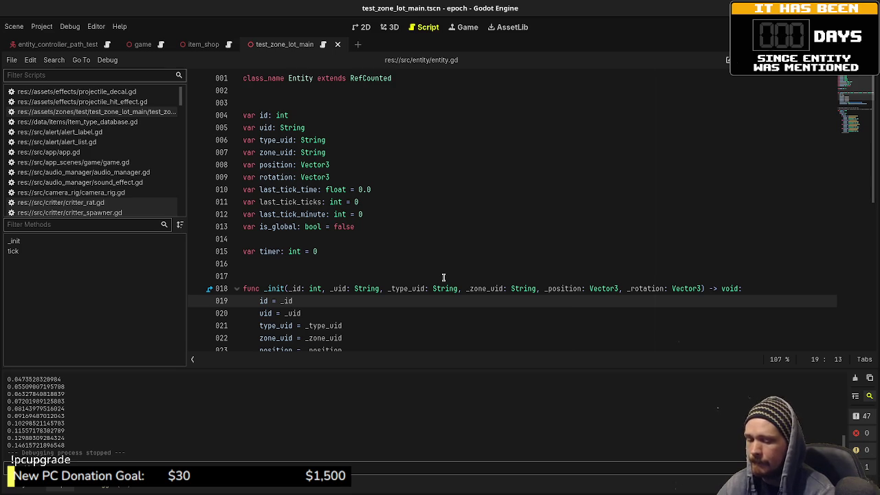
double_click(314, 201)
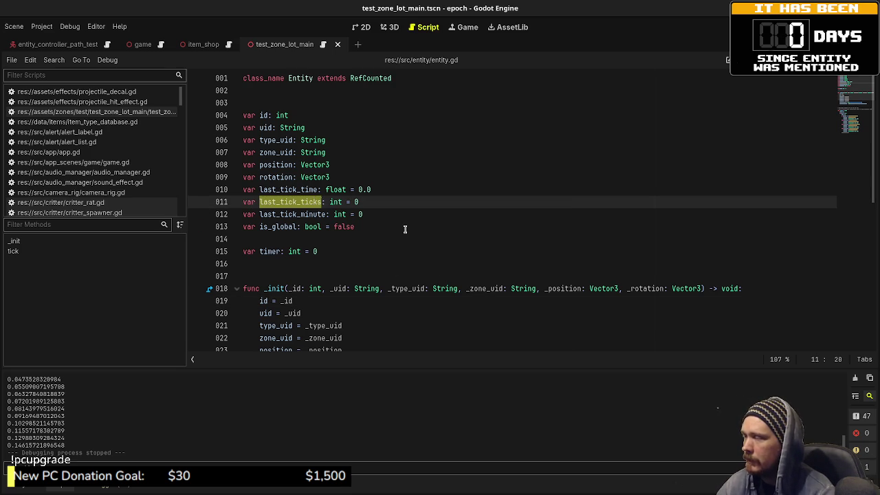
scroll(405, 228, "down", 3)
left_click(516, 278)
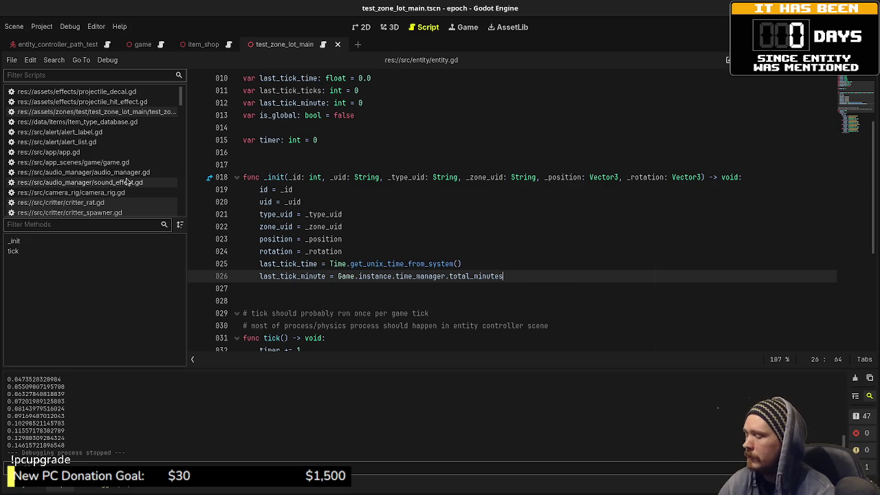
Check how ticks is declared and incremented in time_manager.gd, then return to entity.gd.
key("ctrl+alt+o")
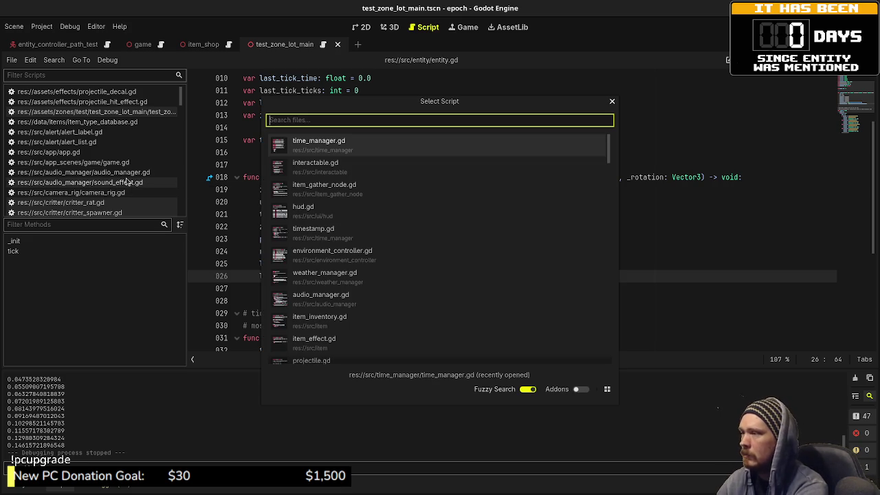
key("Return")
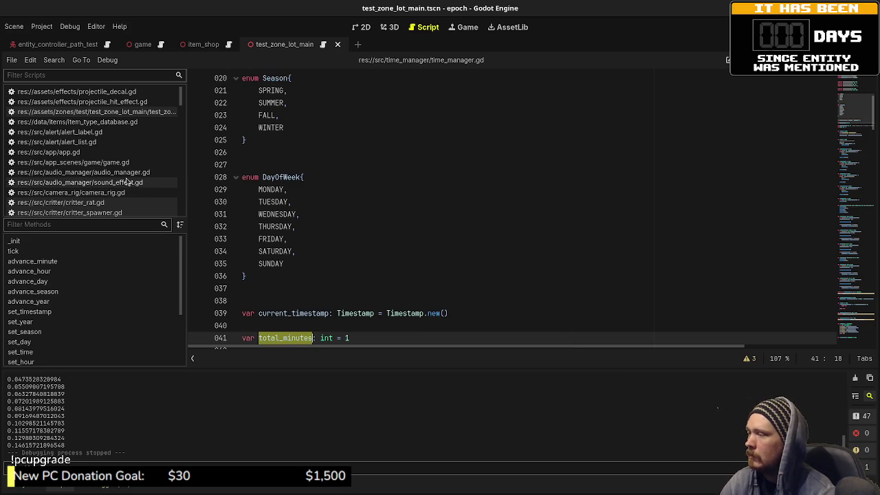
scroll(363, 298, "down", 1)
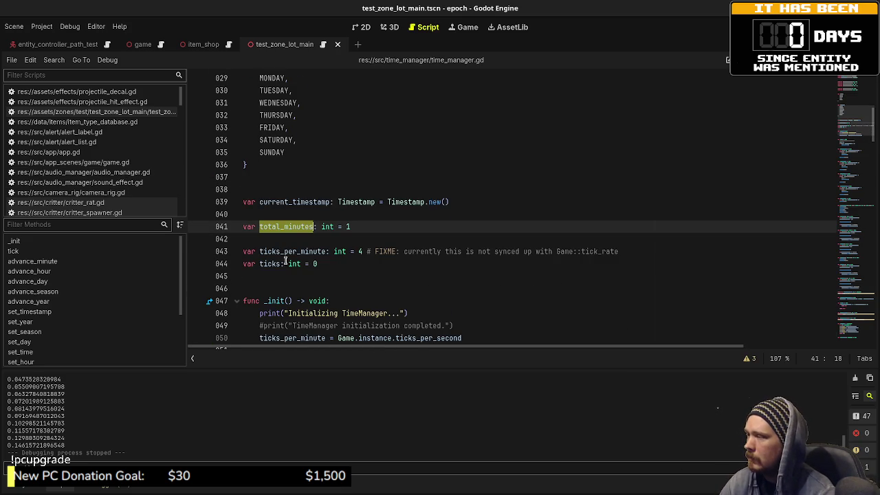
double_click(275, 264)
scroll(359, 276, "down", 4)
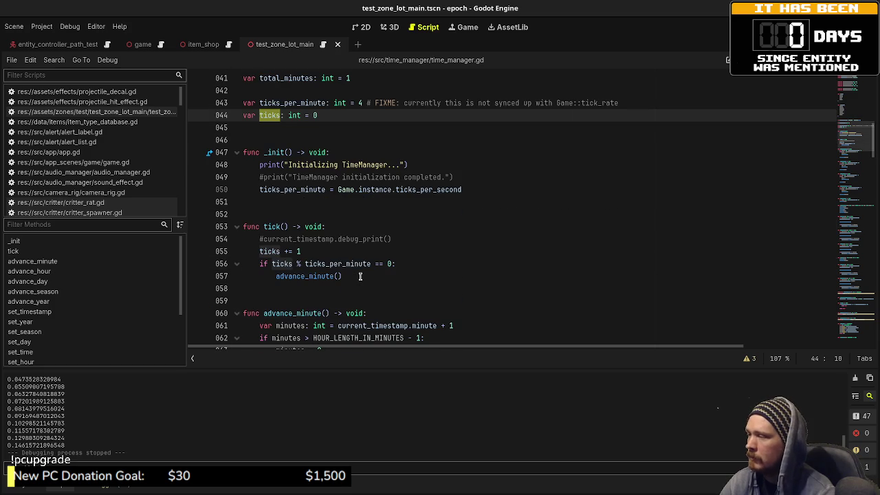
scroll(359, 276, "up", 3)
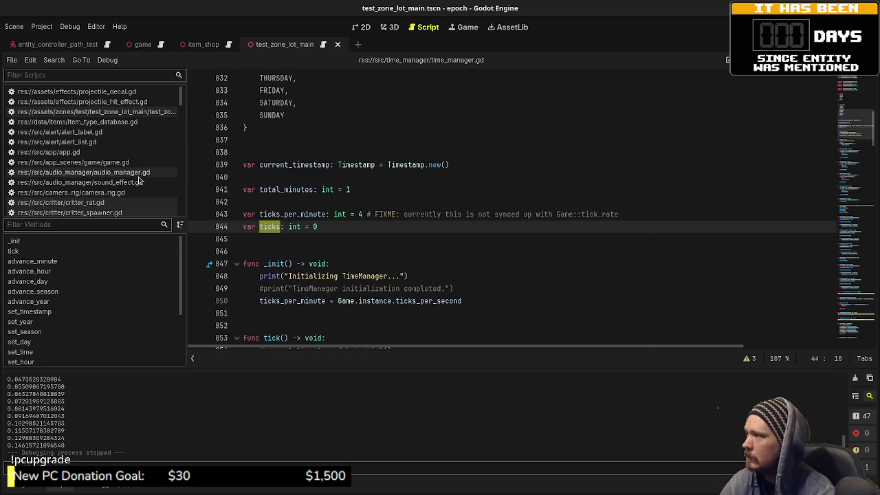
scroll(113, 179, "down", 2)
scroll(103, 177, "down", 1)
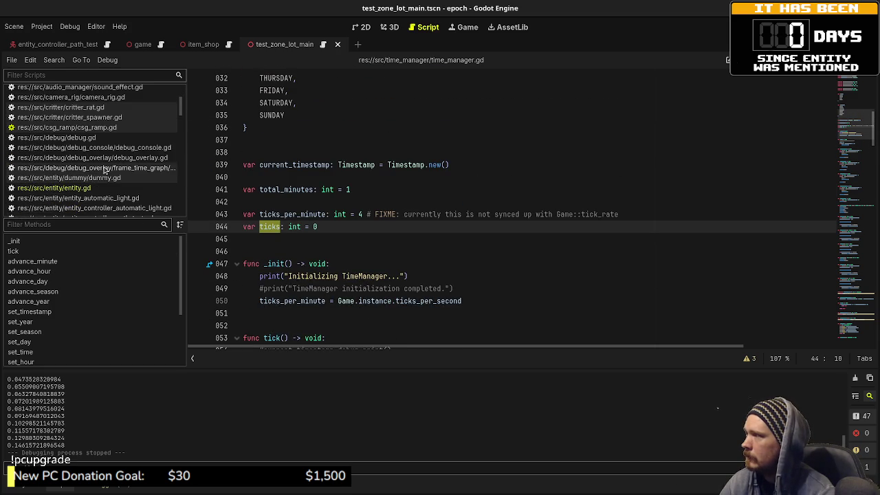
left_click(86, 190)
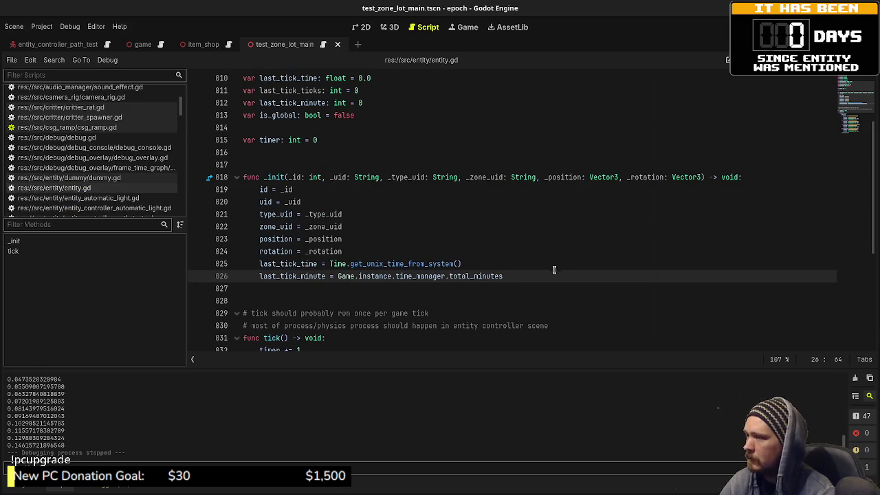
Add 'last_tick_ticks = Game.instance.time_manager.ticks' below line 26 in _init and save.
key("Return")
type("last_tick")
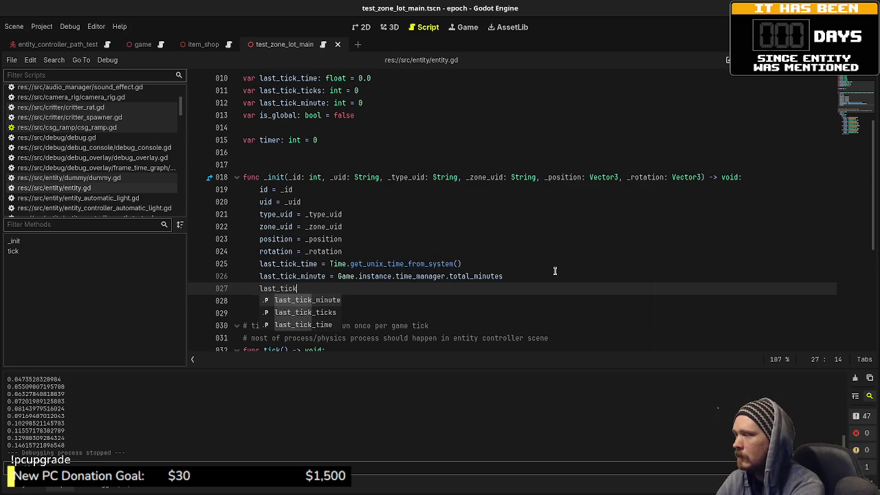
type("_tick")
key("Return")
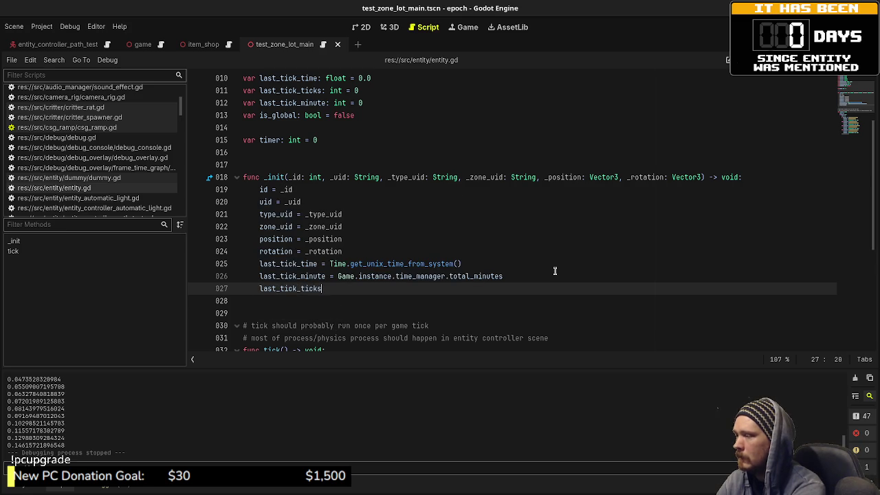
type(" = Game.isntance")
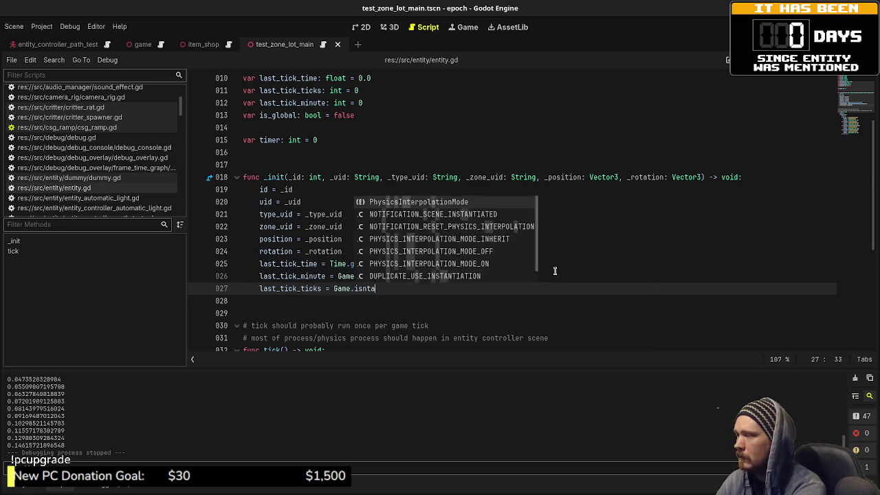
key("BackSpace")
key("BackSpace")
key("BackSpace")
type("nstance.time_manager.ticks")
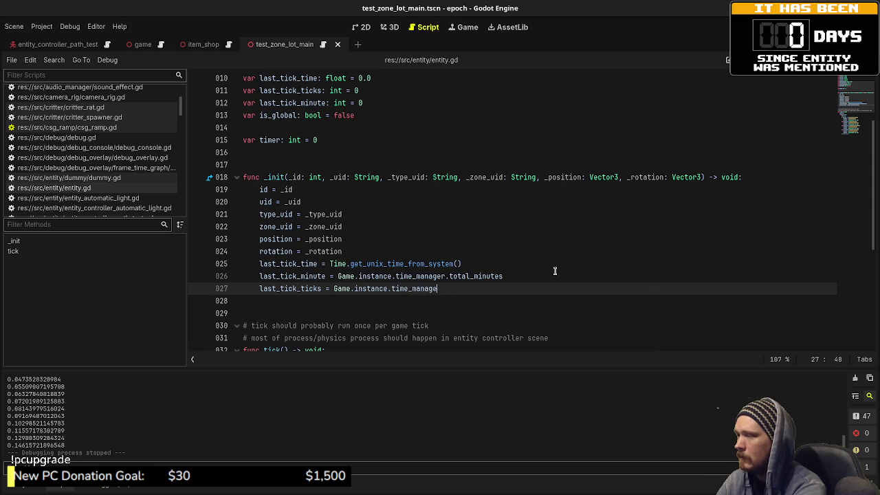
key("ctrl+s")
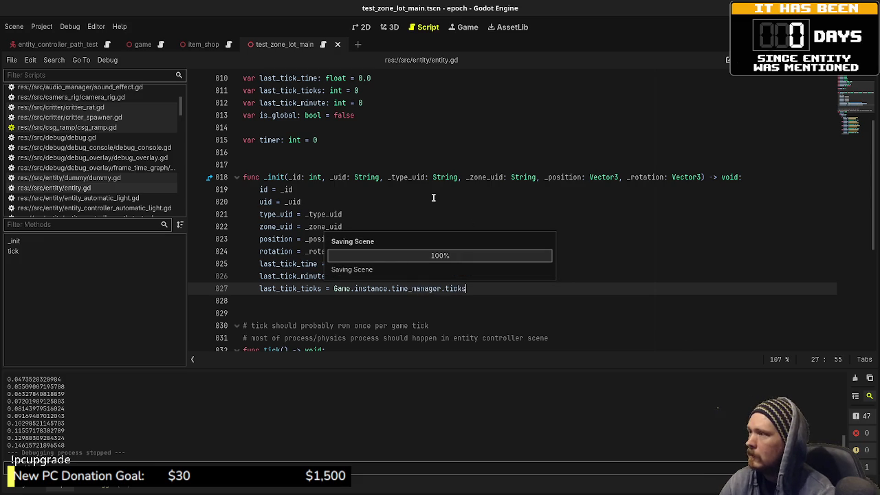
scroll(96, 176, "down", 2)
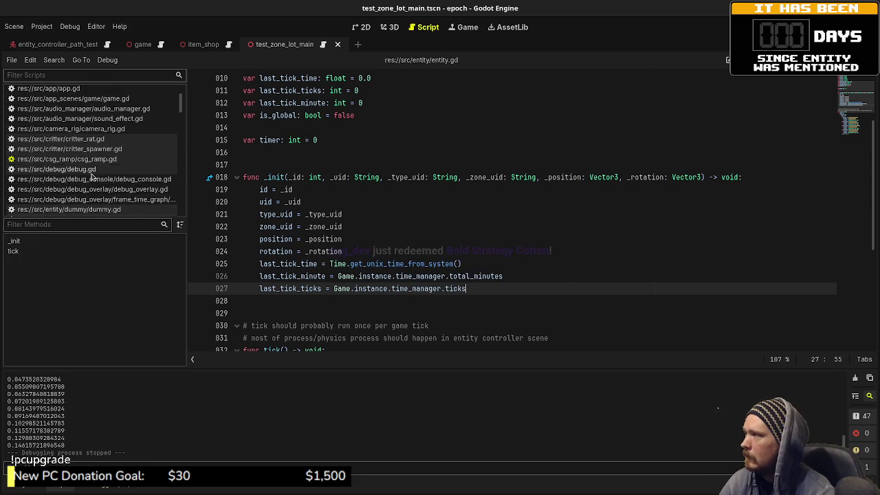
scroll(103, 193, "down", 3)
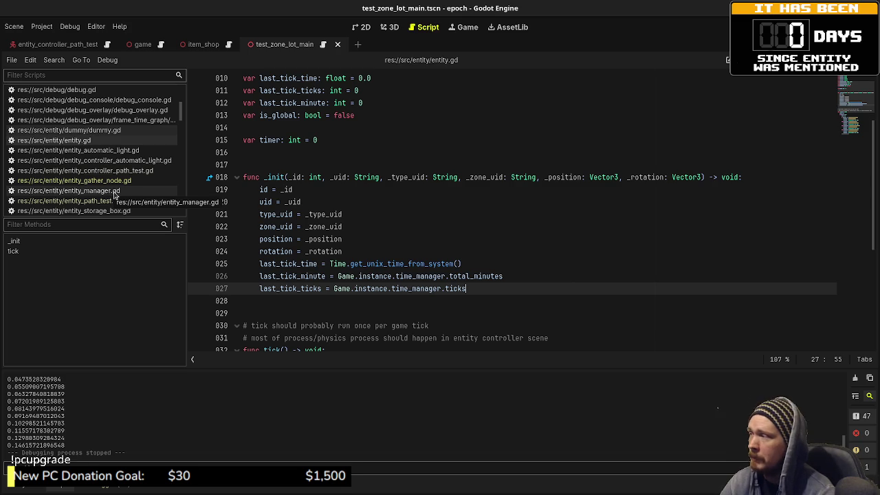
In entity_manager.gd, uncomment the delta_minutes, while and decrement lines and indent e.tick() under the loop.
left_click(116, 192)
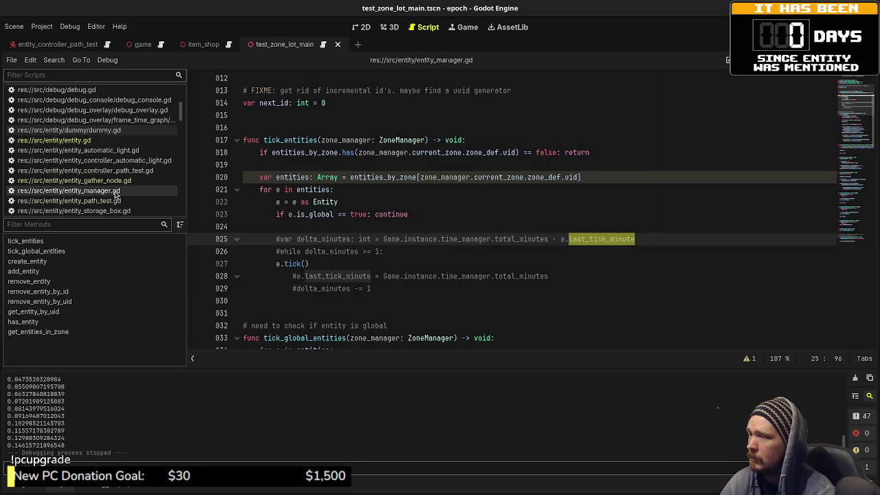
left_click(373, 239)
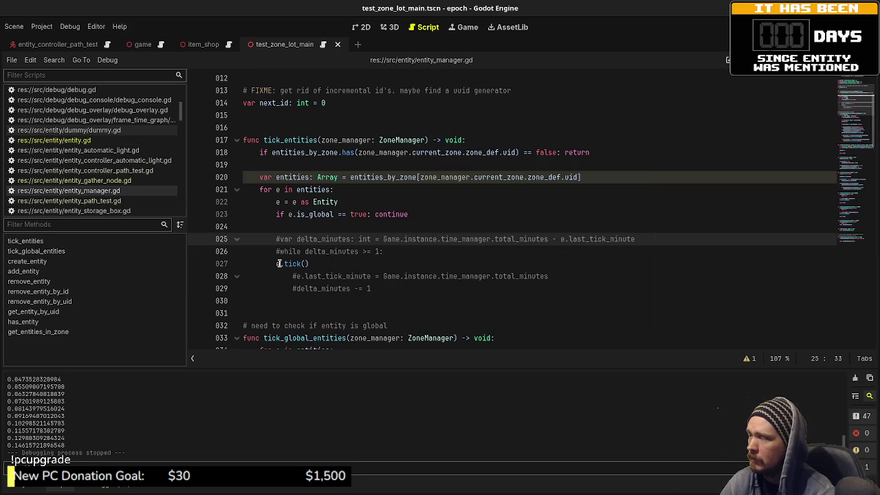
key("Down")
key("Down")
key("Home")
key("Tab")
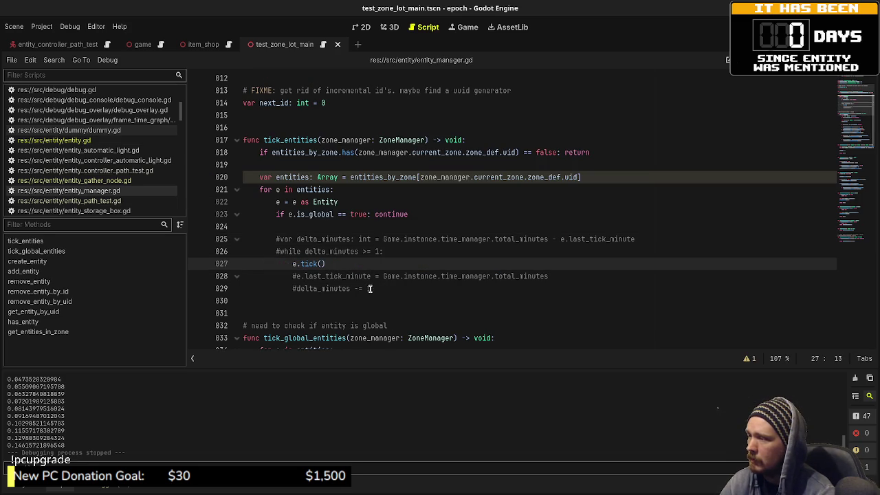
mouse_move(379, 289)
left_mouse_down()
mouse_move(305, 289)
mouse_move(292, 277)
left_mouse_up()
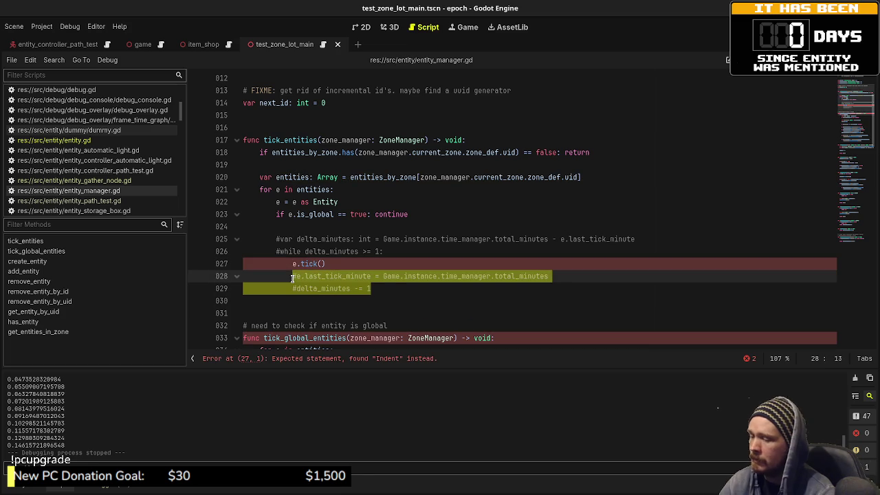
key("ctrl+k")
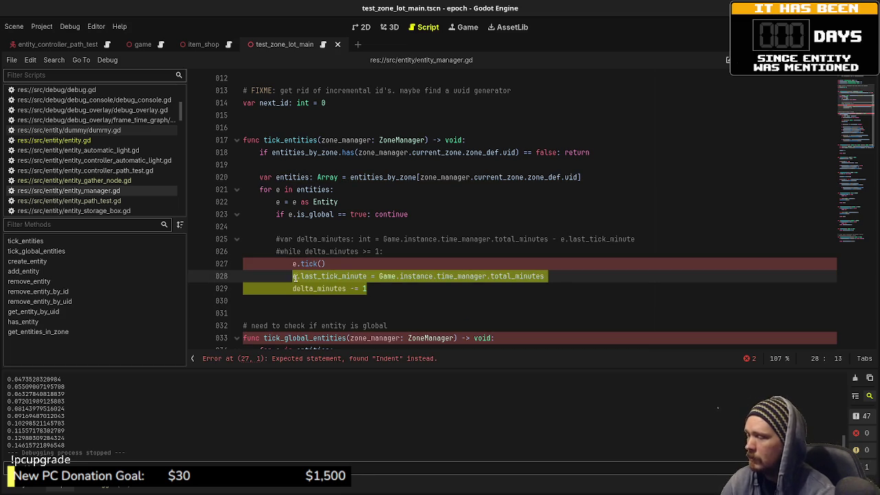
left_click_drag(383, 251, 254, 238)
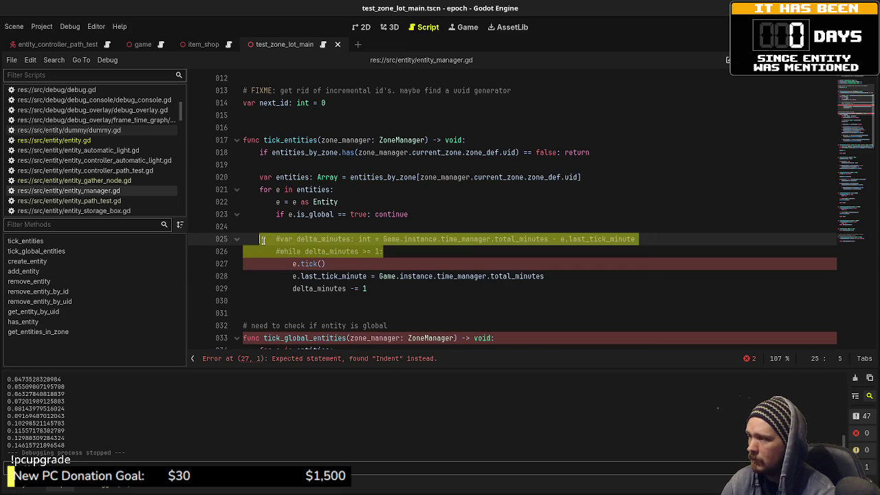
key("ctrl+k")
left_click(409, 216)
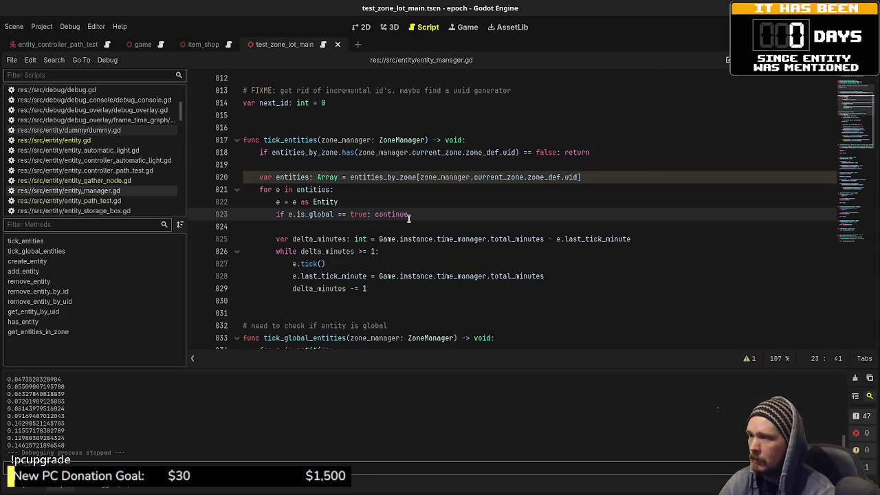
Replace total_minutes with ticks and last_tick_minute with last_tick_ticks on lines 25 and 28.
double_click(517, 239)
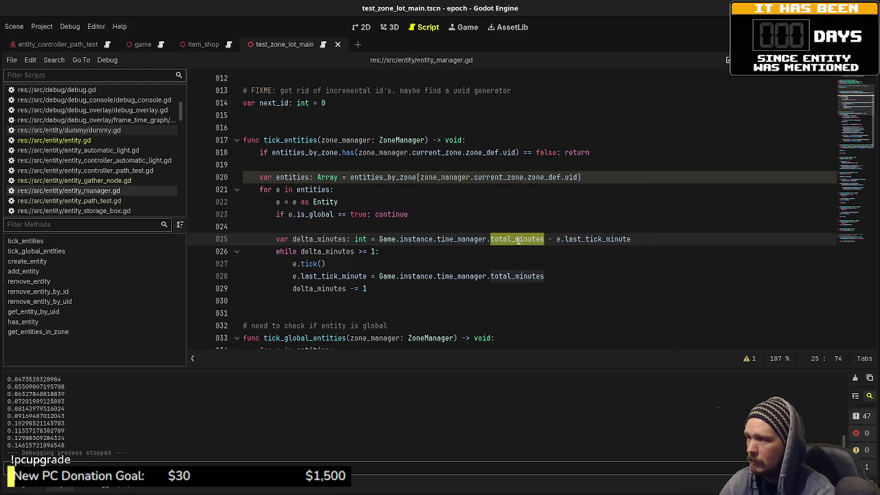
type("ticks")
double_click(587, 239)
type("last_tick_tick")
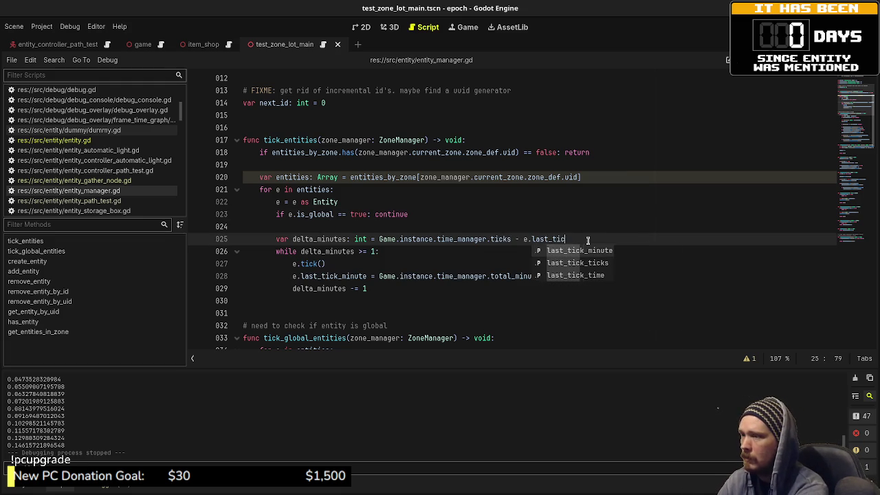
type("s")
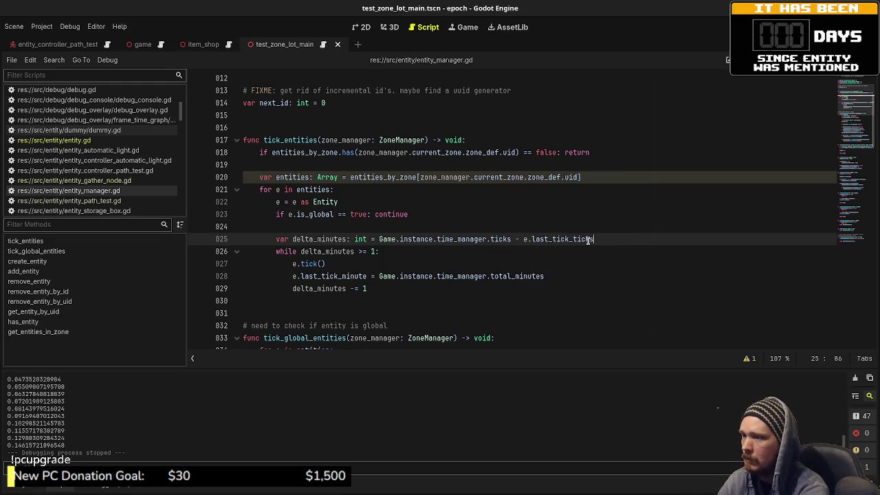
double_click(335, 277)
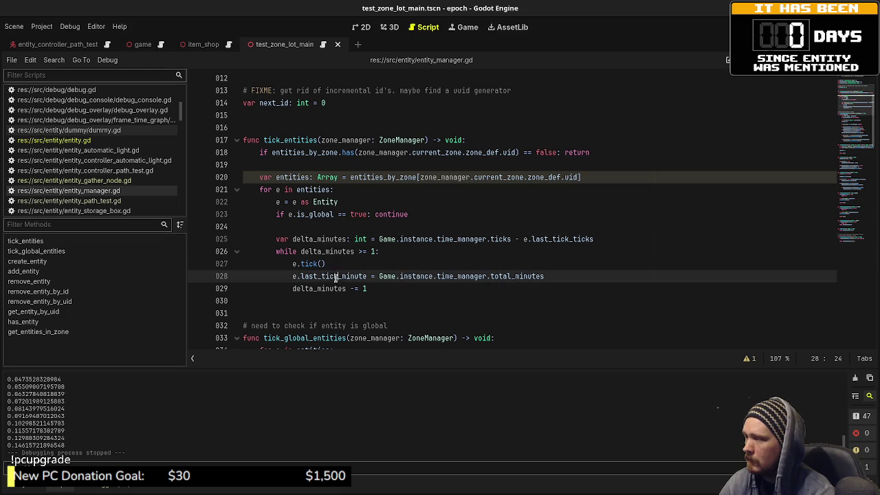
double_click(534, 240)
key("ctrl+c")
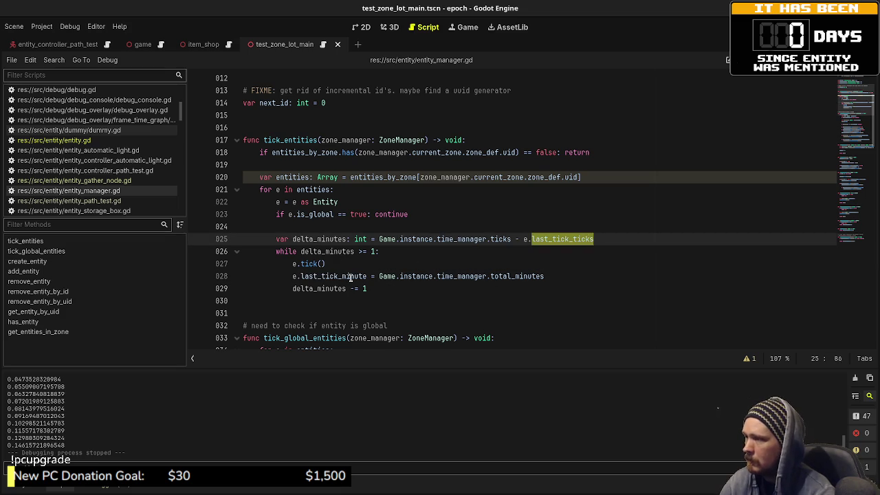
double_click(350, 276)
key("ctrl+v")
double_click(521, 277)
type("ticks")
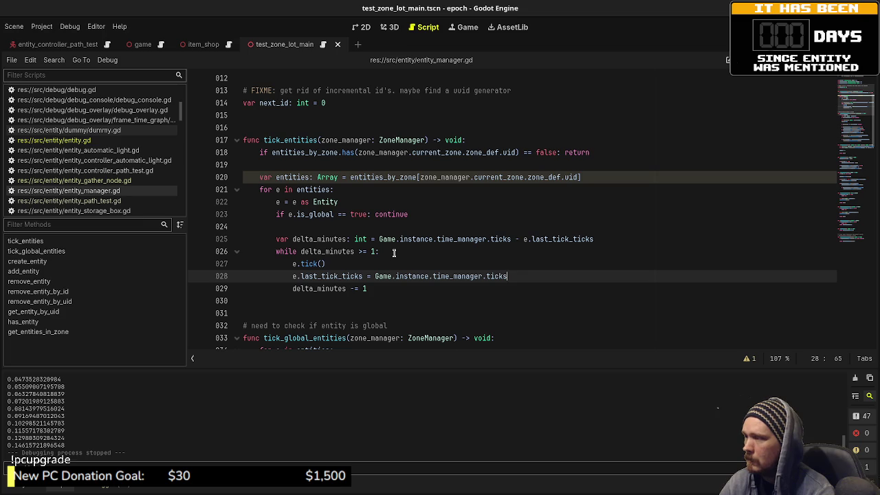
Turn the while loop into 'for i in delta_minutes:' and delete the decrement line.
double_click(278, 251)
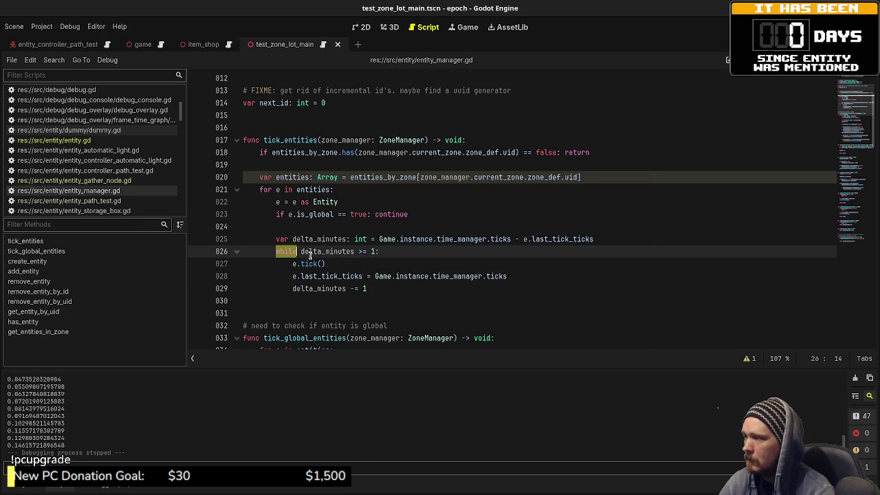
type("for")
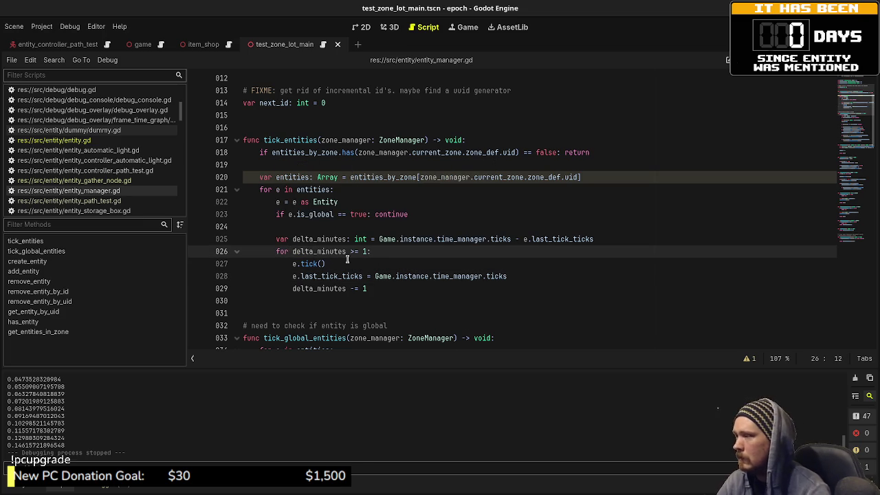
left_click(362, 251)
key("Delete")
key("BackSpace")
key("BackSpace")
key("BackSpace")
type(":")
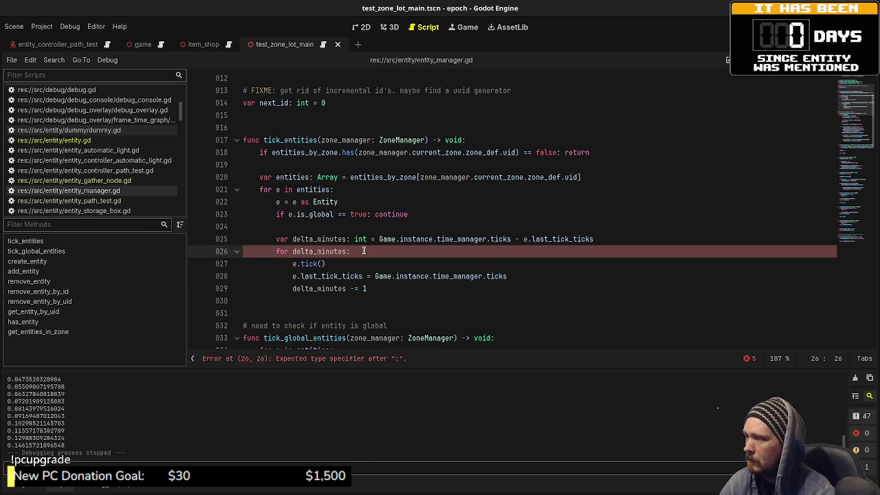
key("Left")
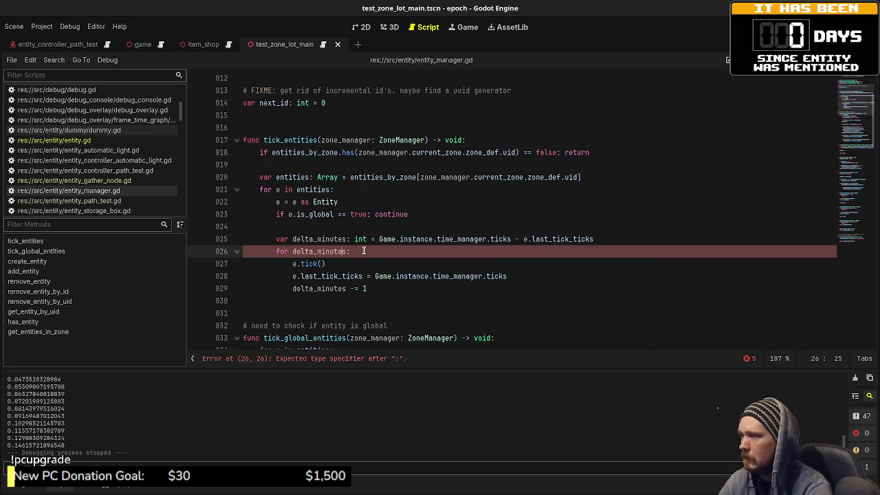
key("ctrl+Left")
type("i in")
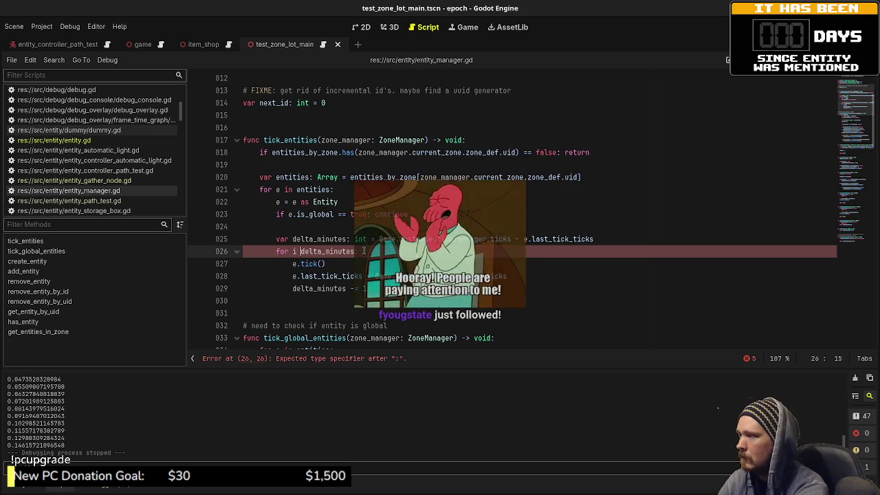
left_click(555, 283)
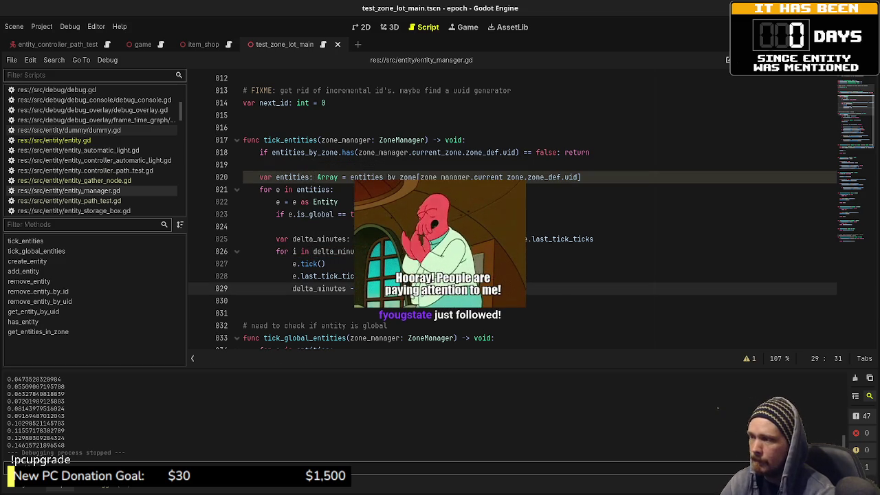
key("ctrl+shift+k")
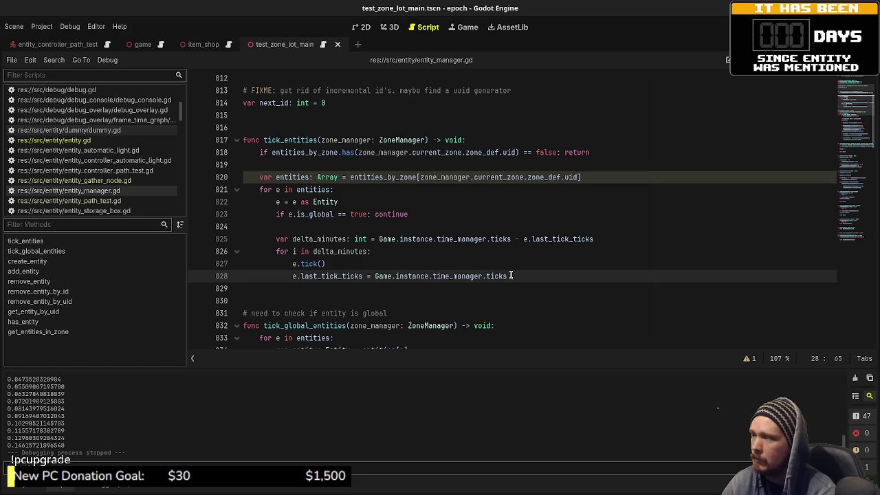
Dedent e.tick(), comment out lines 25, 26 and 28, and save entity_manager.gd.
left_click(276, 251)
left_click(288, 265)
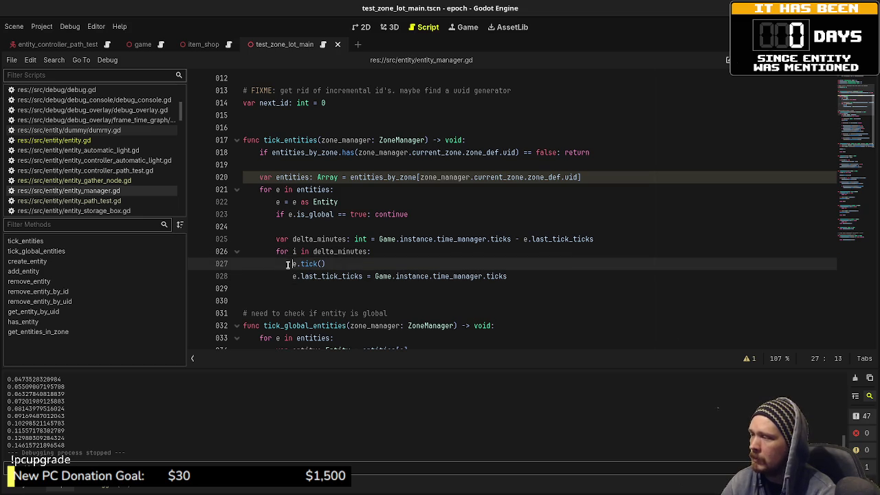
key("BackSpace")
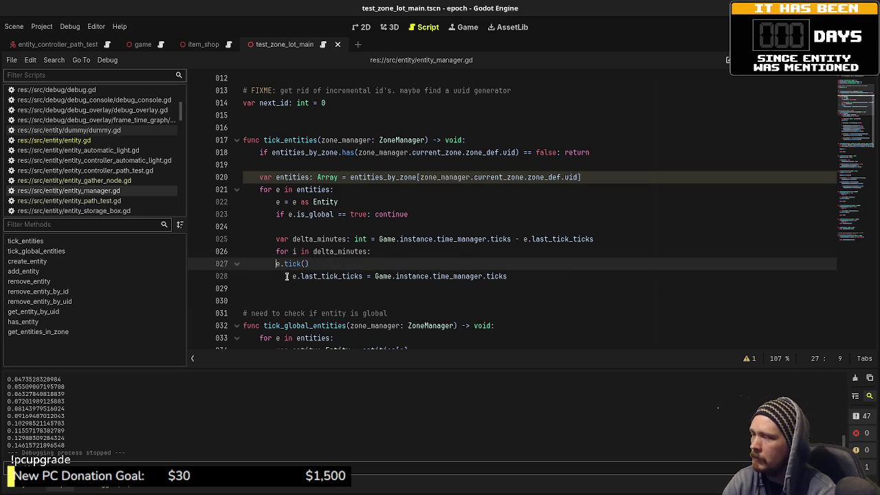
left_click(286, 276)
key("ctrl+k")
left_click(274, 251)
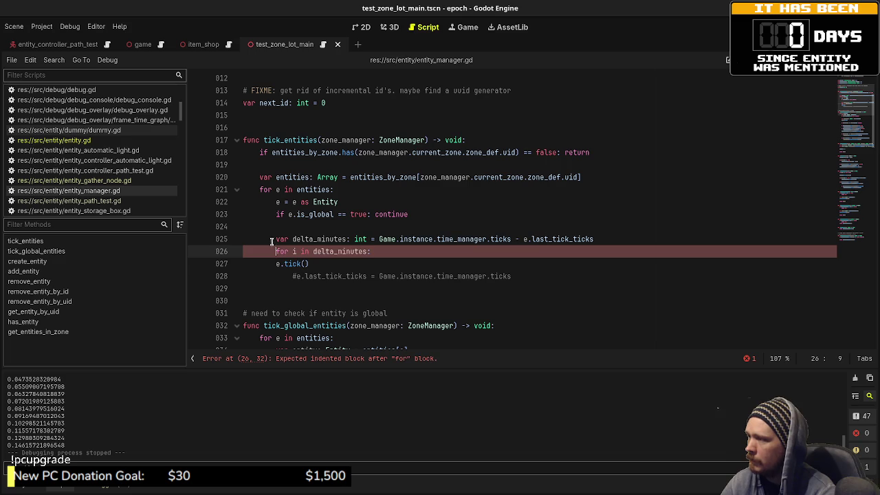
key("ctrl+k")
left_click(272, 239)
key("ctrl+k")
key("ctrl+s")
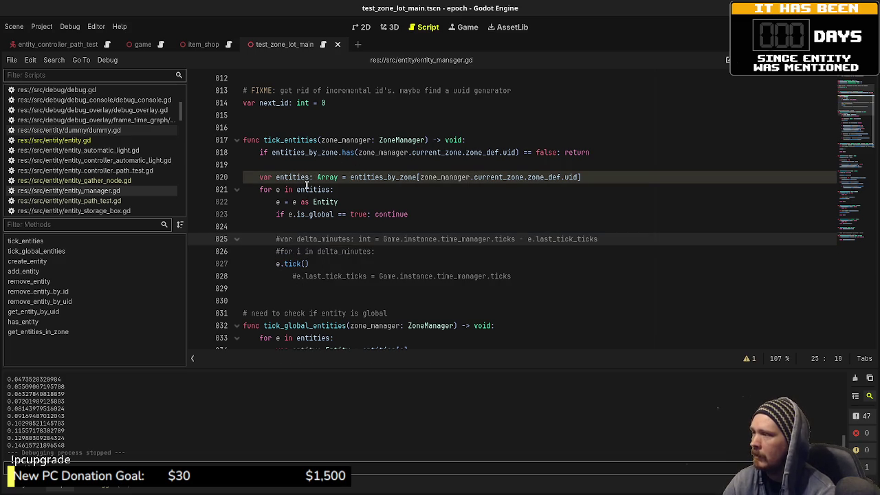
Inspect tick_entities, the entities variable and Entity.tick(), then open entity_gather_node.gd.
double_click(277, 139)
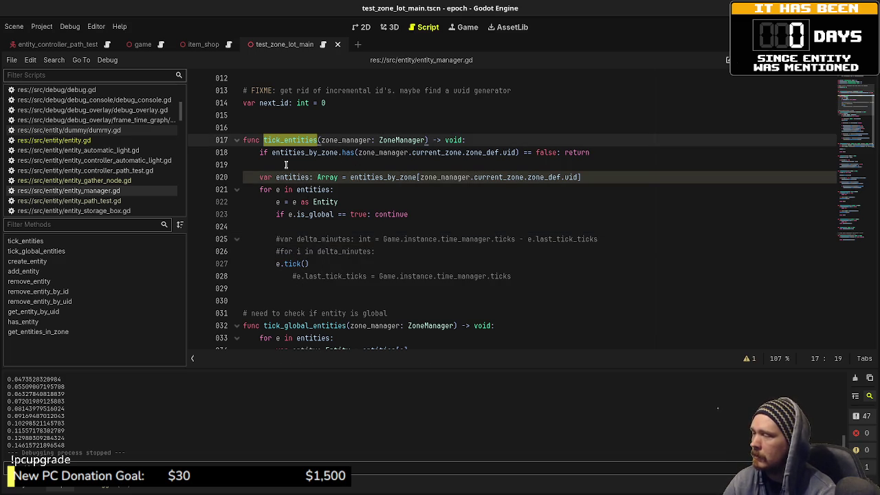
left_click(309, 190)
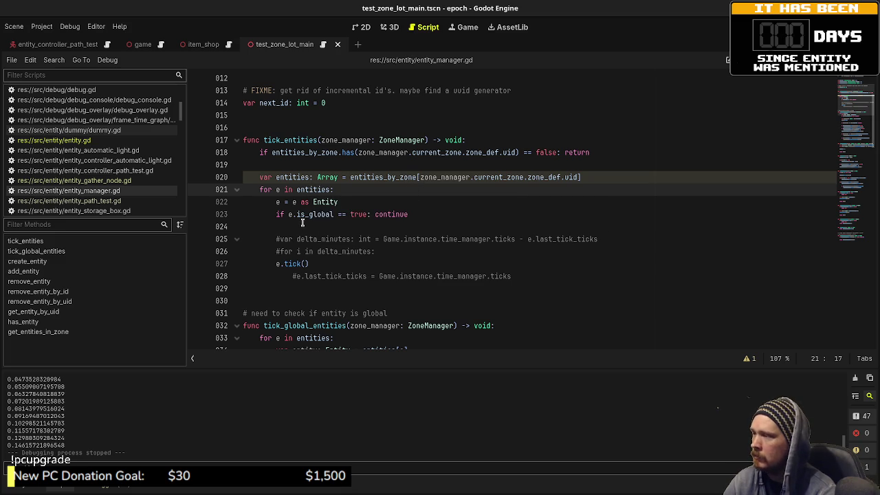
left_click(300, 264)
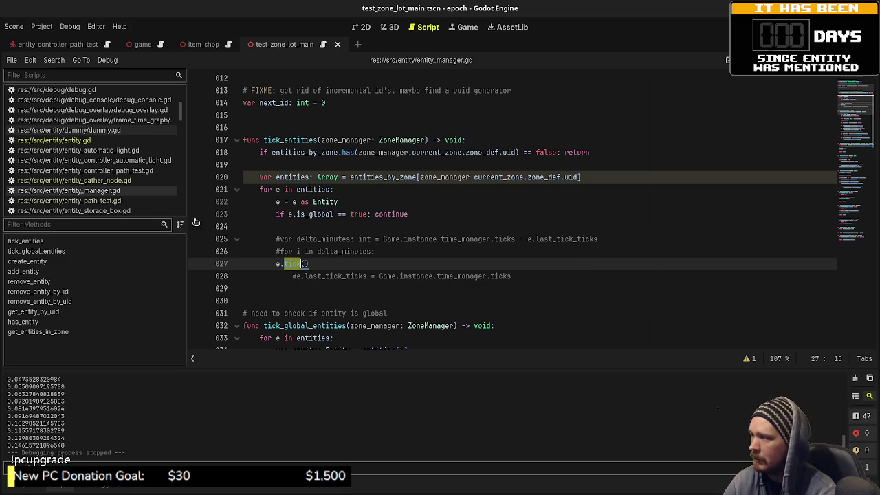
left_click(102, 181)
scroll(394, 222, "up", 7)
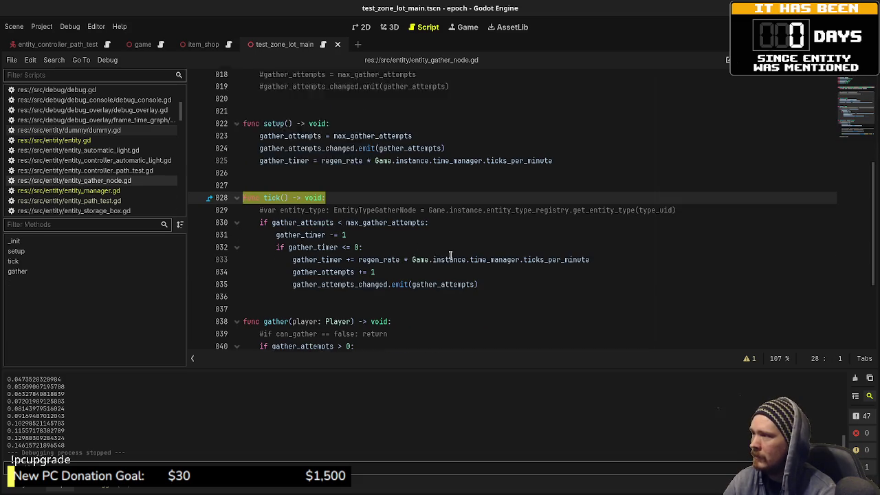
Add 'var delta_ticks: int = Game.instance.time_manager.ticks - last_tick_ticks' at the top of tick().
left_click(351, 202)
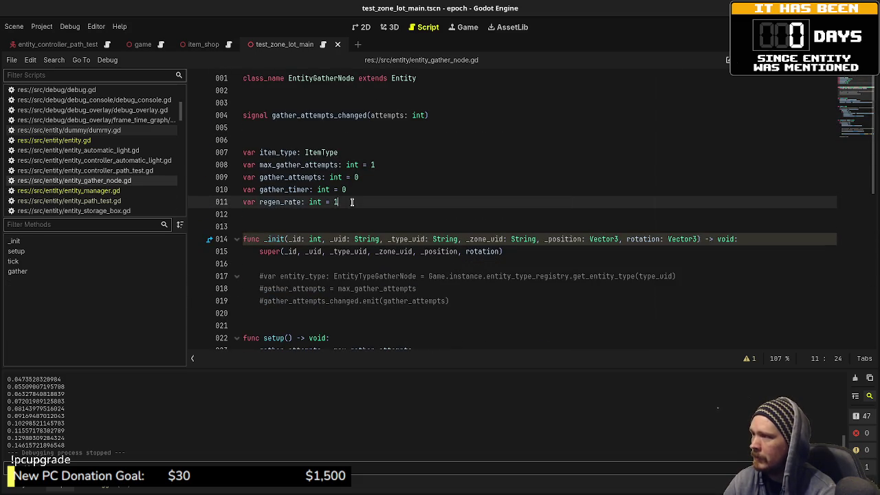
scroll(398, 218, "down", 5)
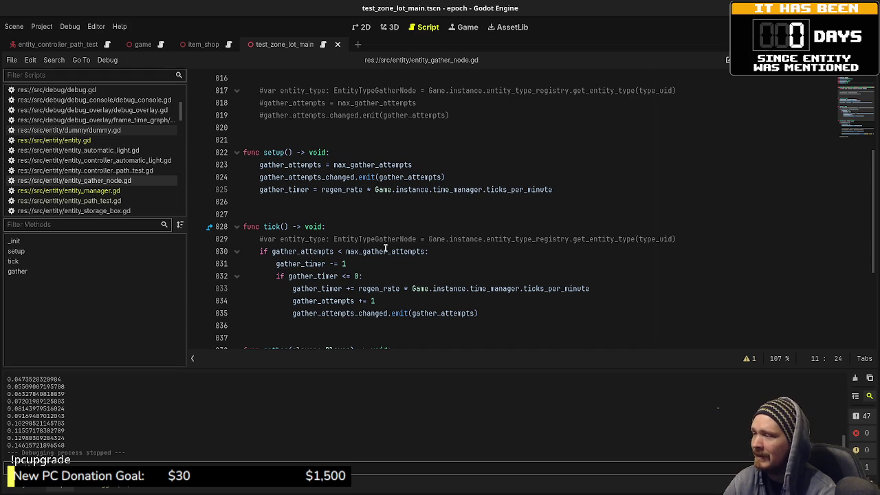
scroll(334, 301, "down", 1)
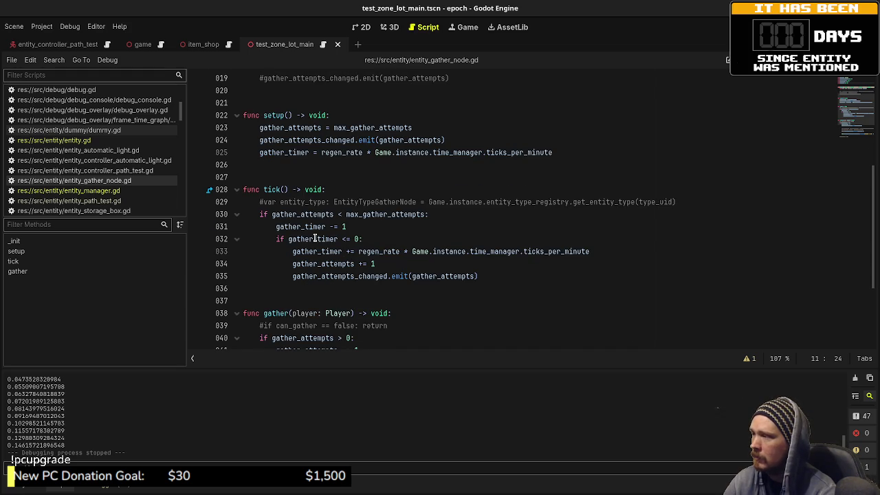
mouse_move(306, 217)
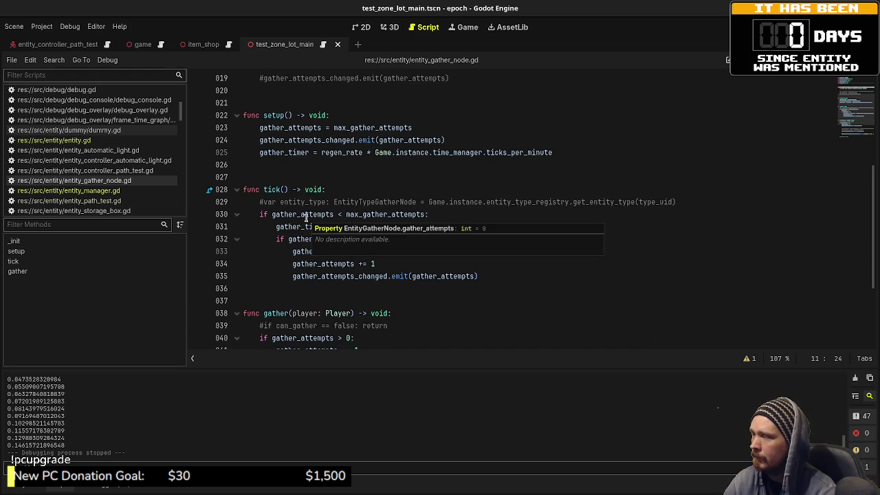
mouse_move(306, 276)
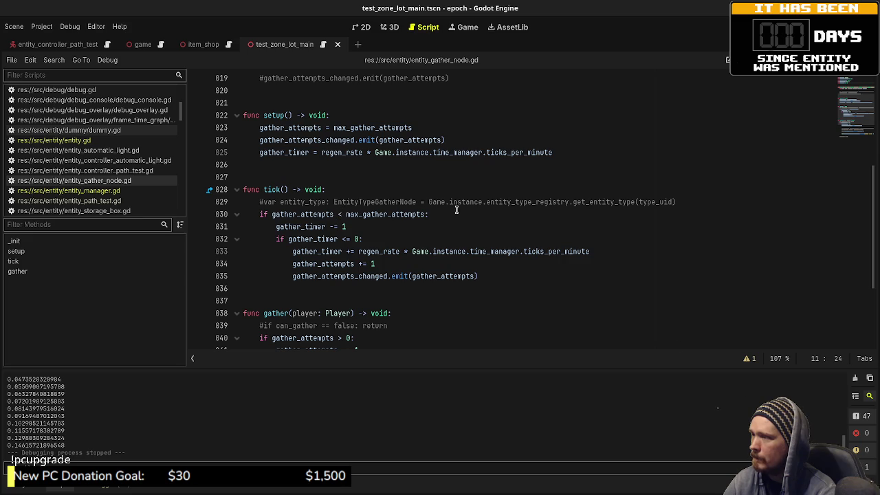
left_click(671, 203)
key("Return")
type("var delta_")
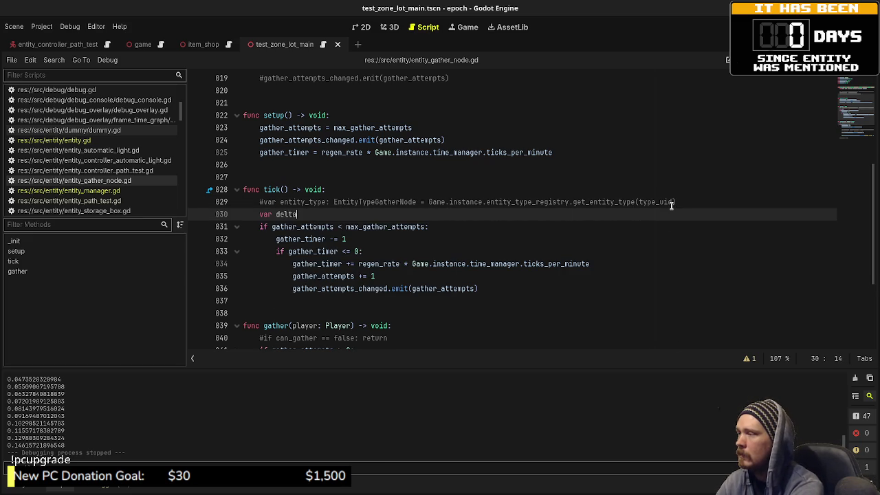
type("ticks: ")
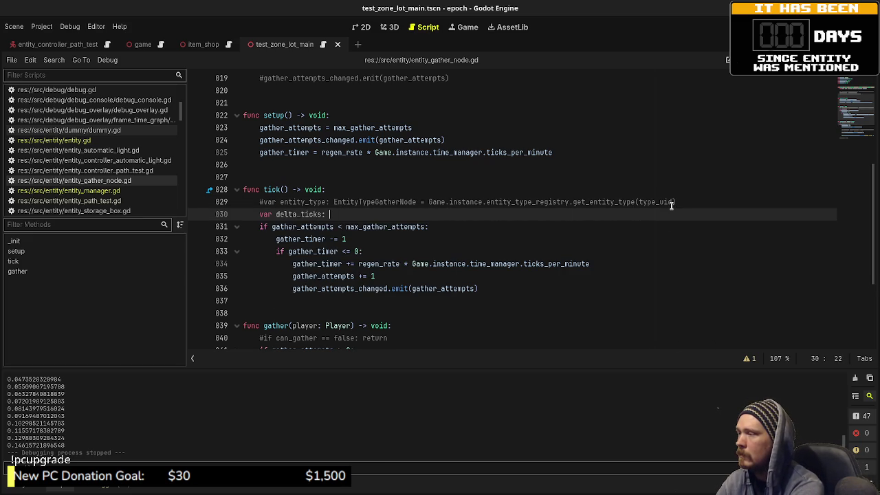
type("int = ")
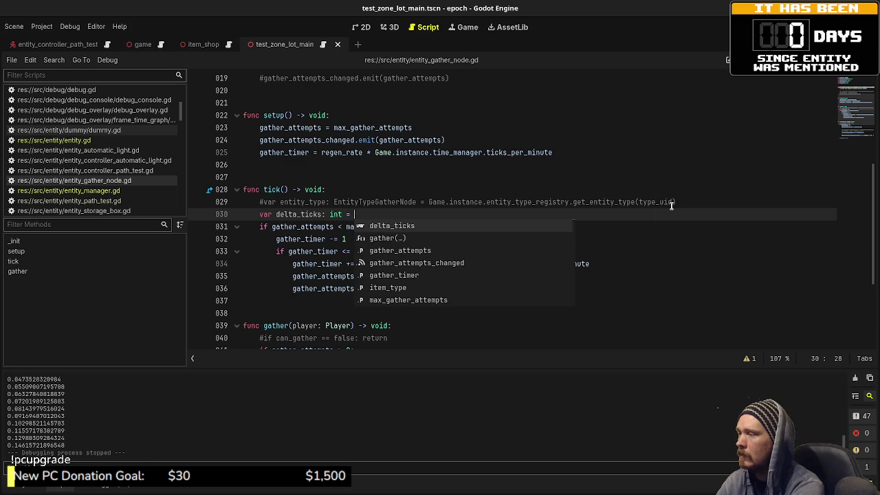
type("last_tick")
key("BackSpace")
key("BackSpace")
key("BackSpace")
type("Game.instance.time_m")
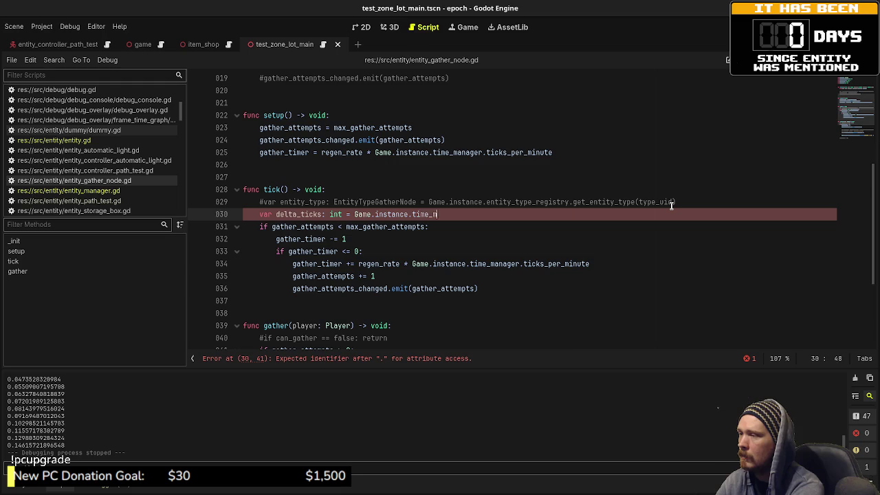
type("anager.ticks - ")
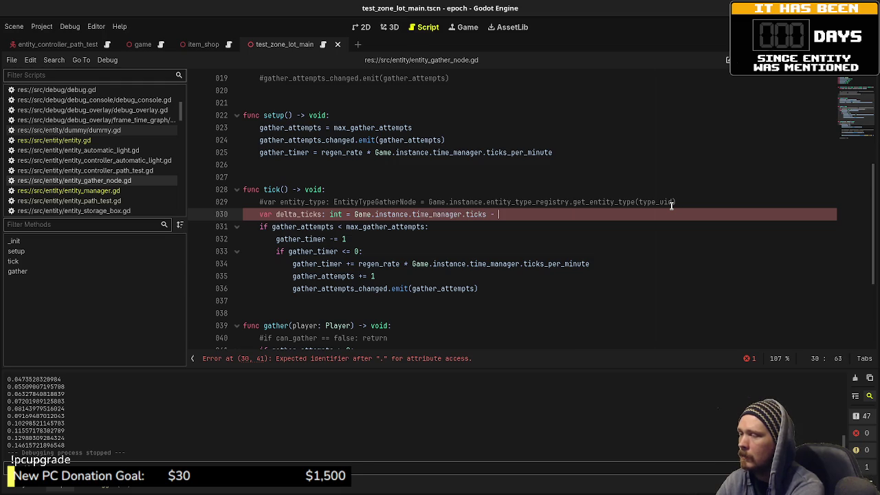
type("last_tic")
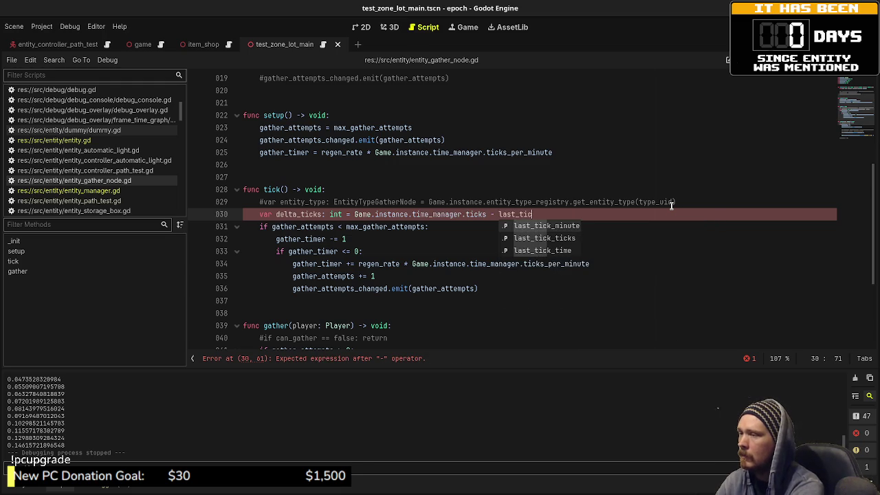
type("k_ticks")
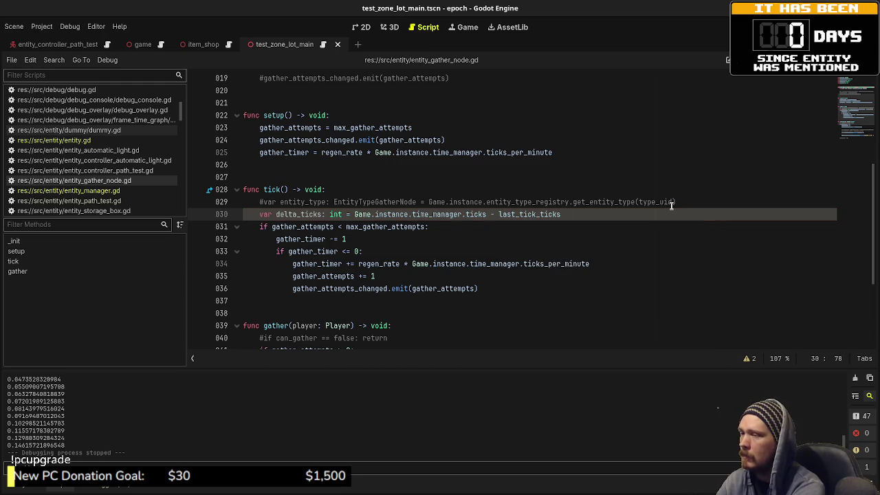
key("ctrl+s")
Add 'while delta_ticks > 0:' and indent the gather logic on lines 032–037 into it.
key("Return")
type("for")
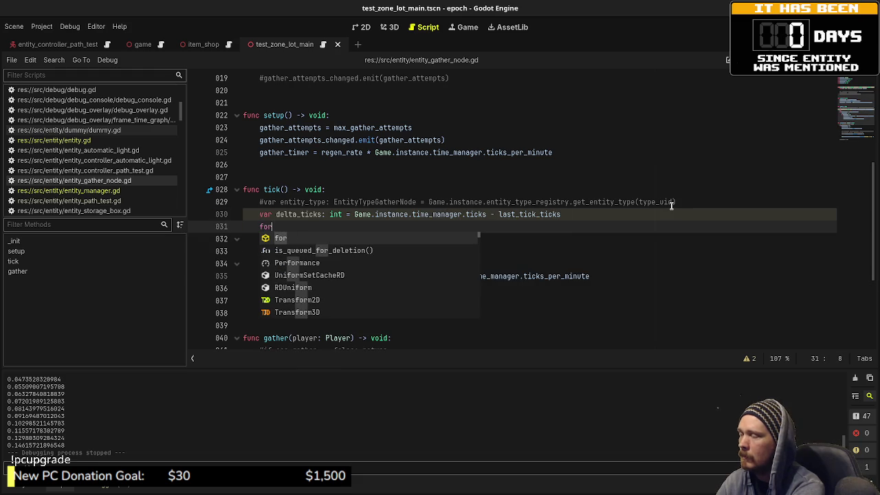
key("BackSpace")
key("BackSpace")
key("BackSpace")
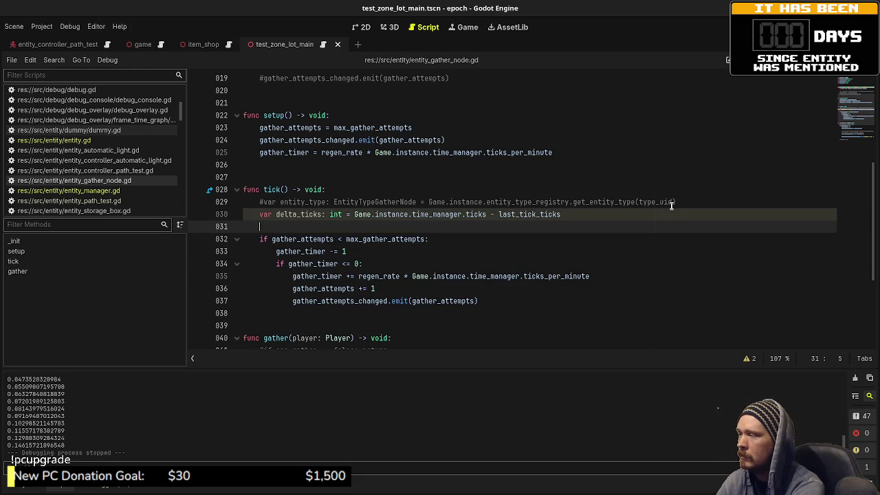
type("whil")
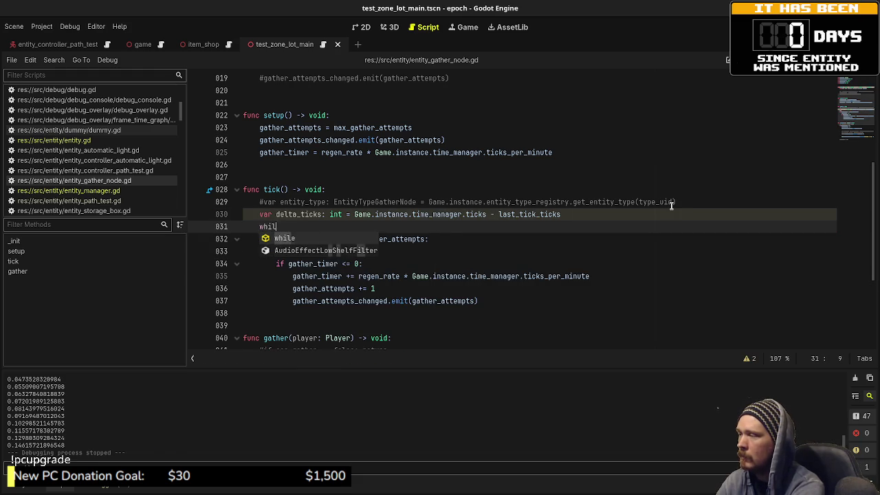
type("e (")
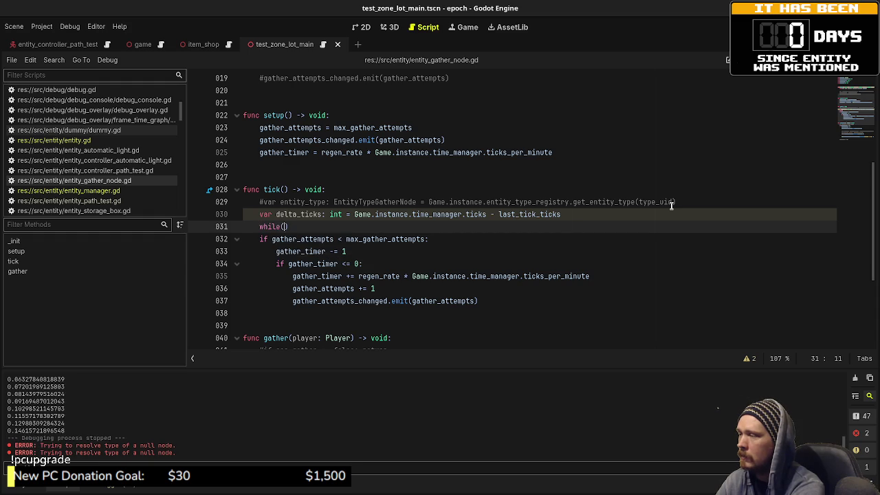
key("BackSpace")
type("delta_ticks ")
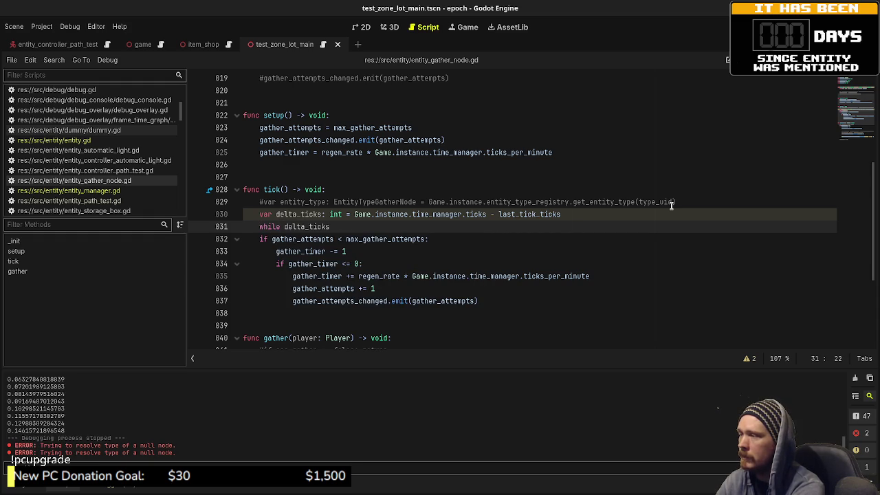
type("> 0:")
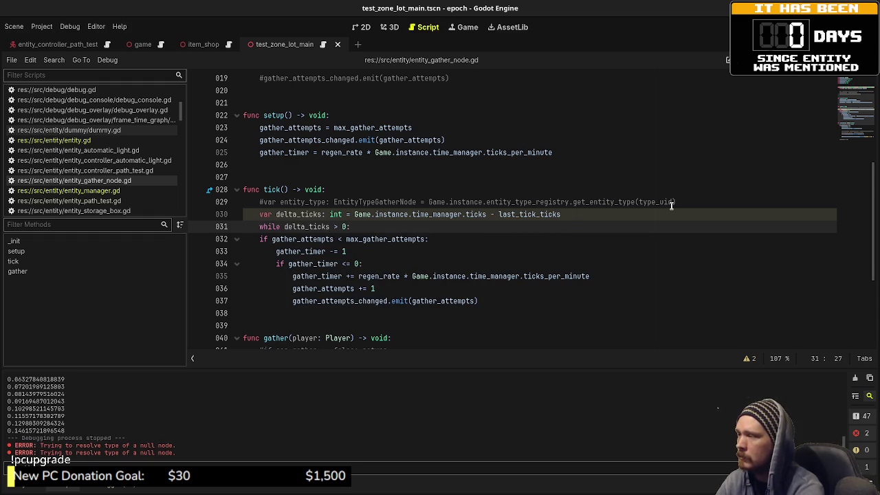
left_click_drag(260, 239, 312, 300)
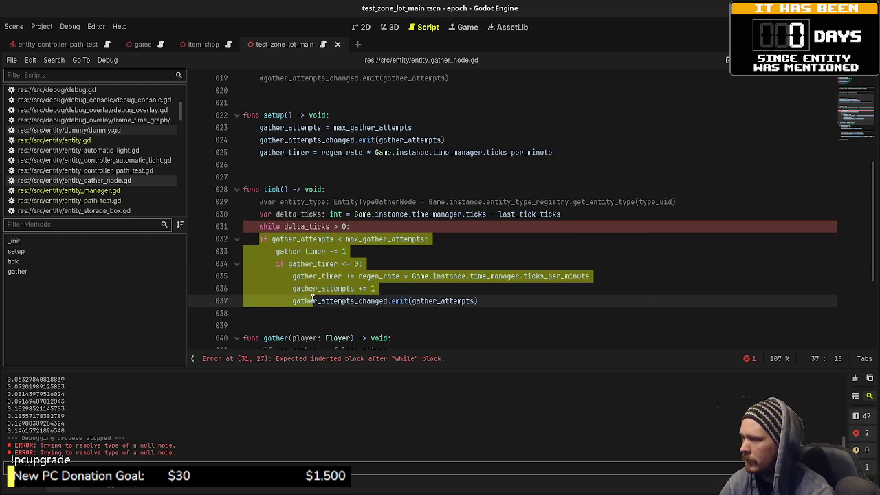
key("Tab")
left_click(543, 300)
Add 'delta_ticks -= 1' in the loop and 'last_tick_ticks = Game.instance.time_manager.ticks' after it, then save.
key("Return")
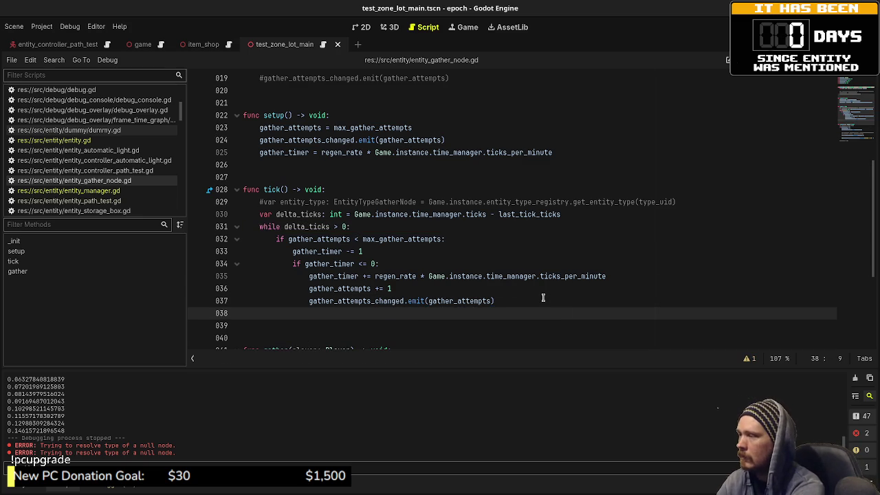
type("delta_ticks -= 1")
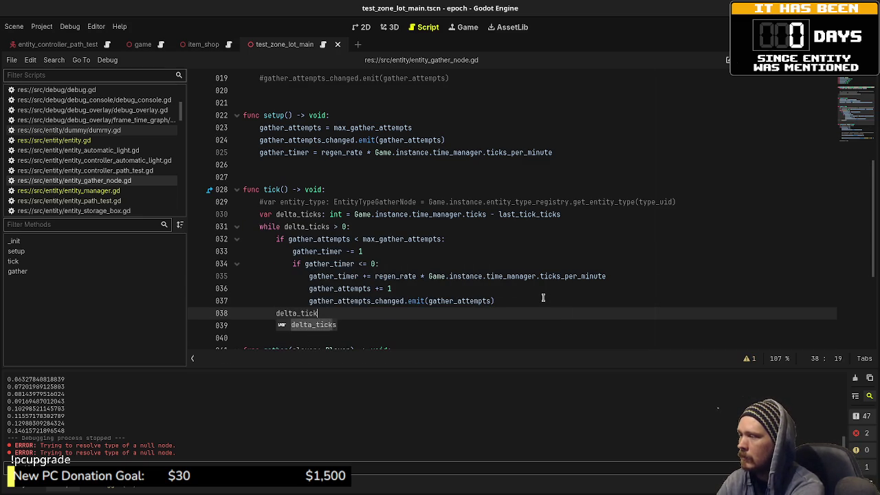
key("ctrl+s")
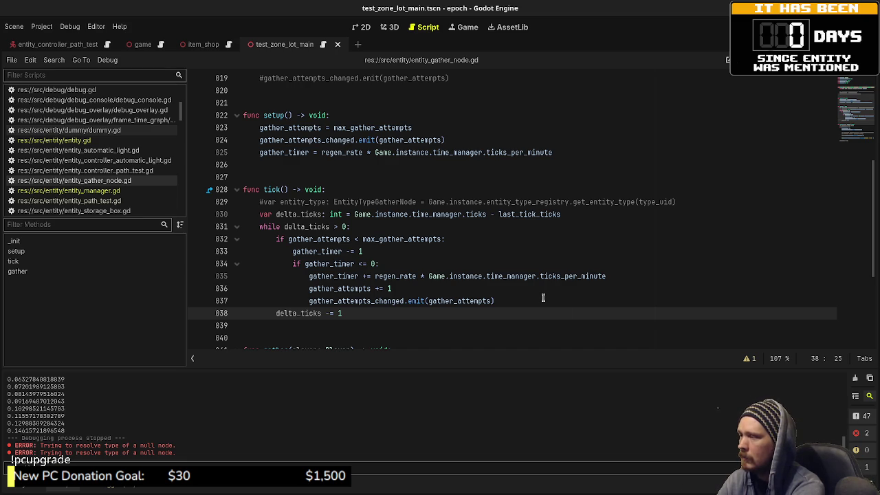
key("Down")
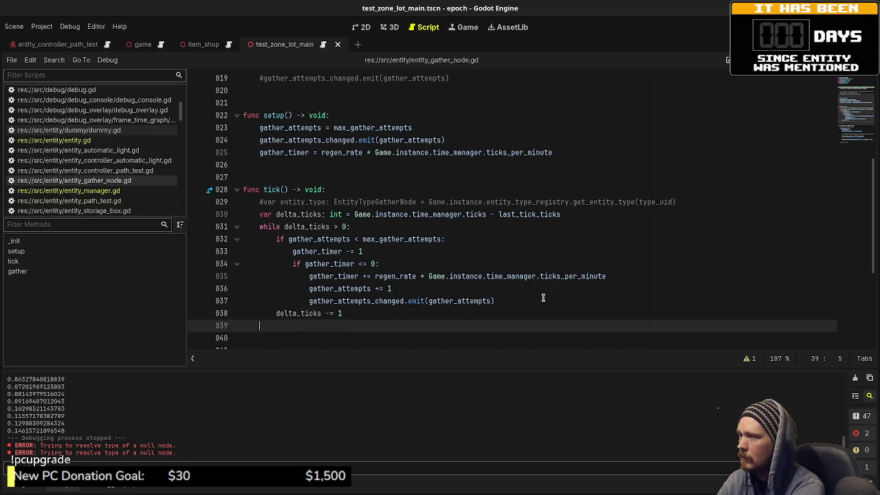
type("last_tick")
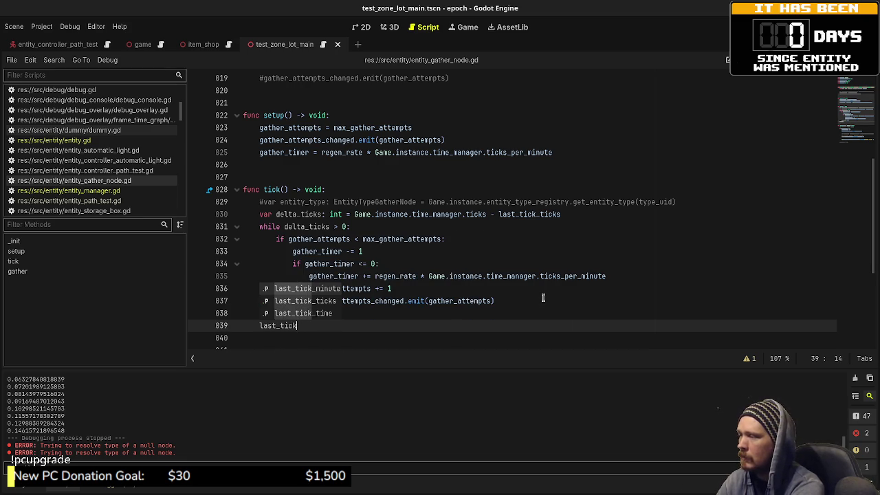
type("_tick")
type("s =")
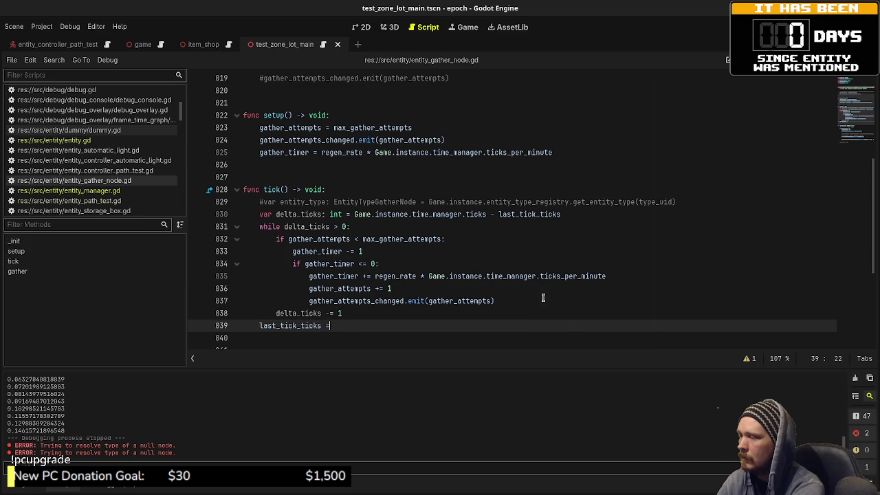
type(" Game.instance")
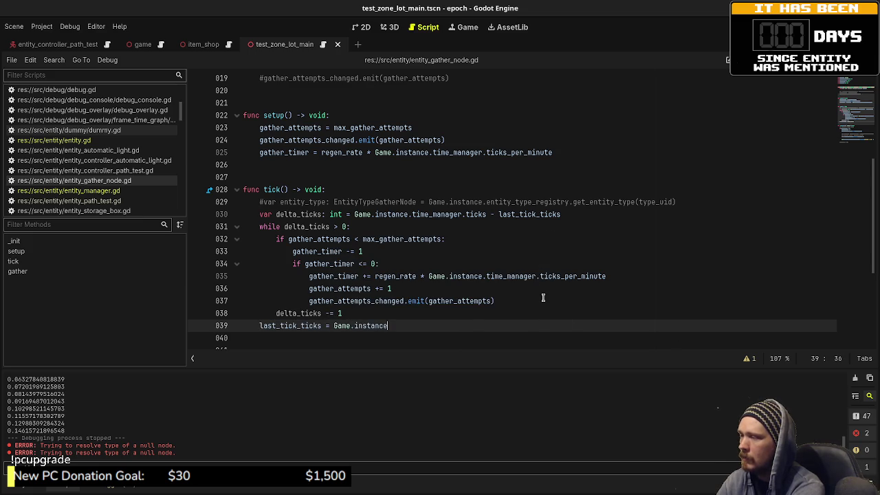
type(".time_manager.ticks")
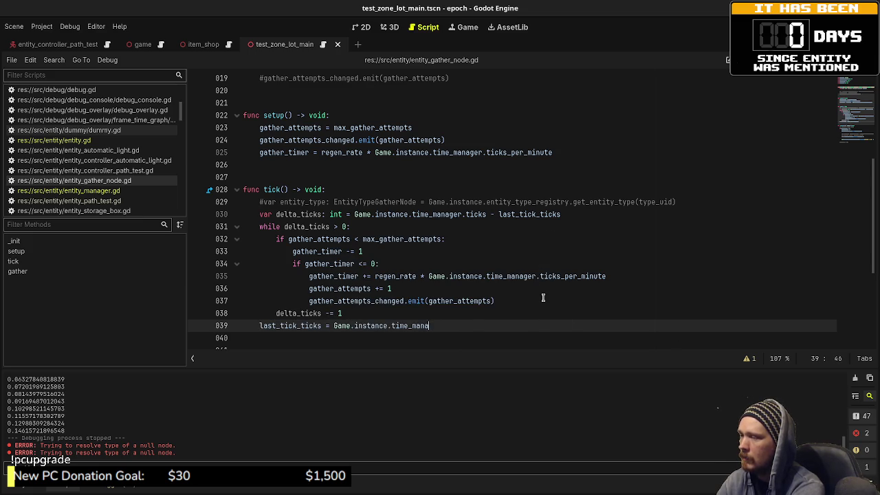
key("ctrl+s")
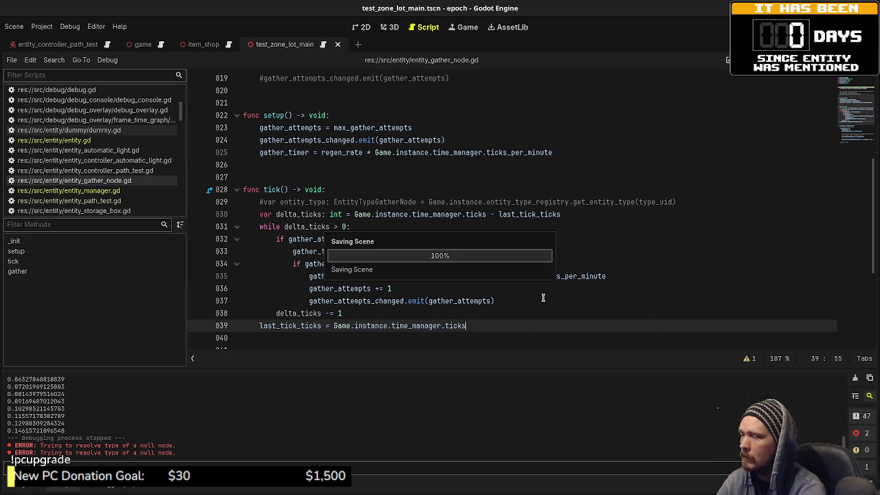
scroll(452, 318, "down", 2)
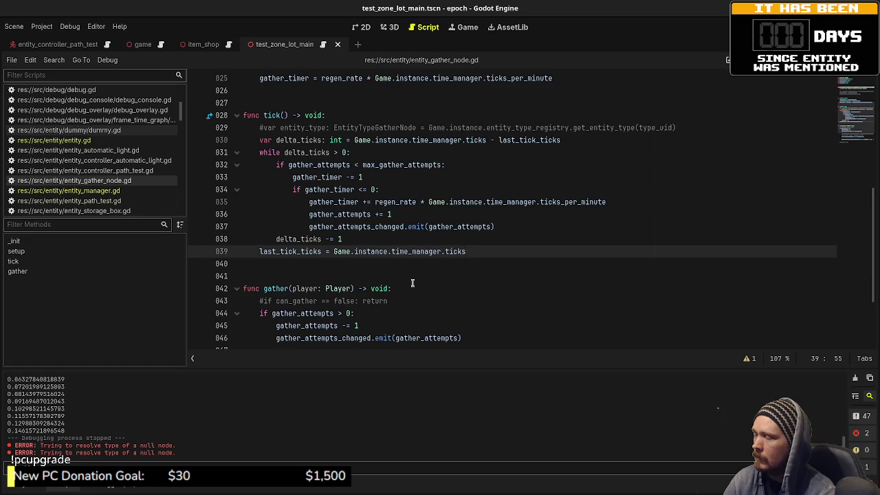
scroll(412, 283, "up", 1)
scroll(412, 283, "up", 1)
scroll(413, 283, "down", 2)
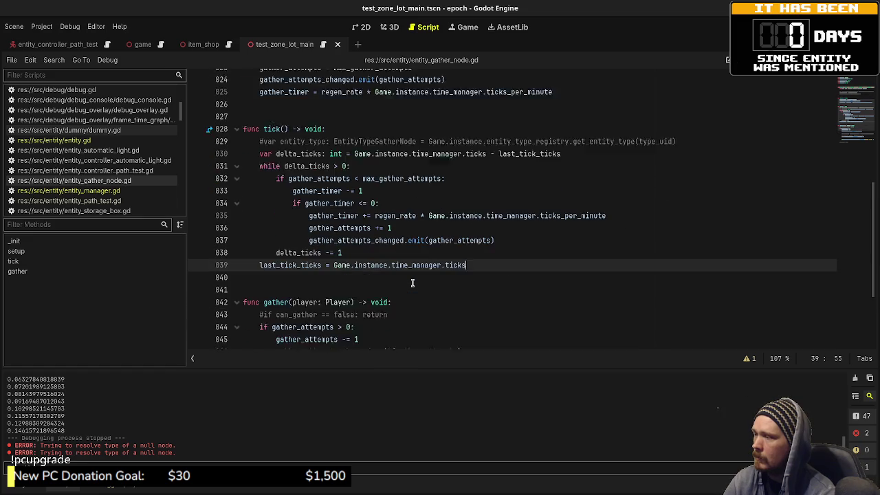
scroll(413, 283, "up", 2)
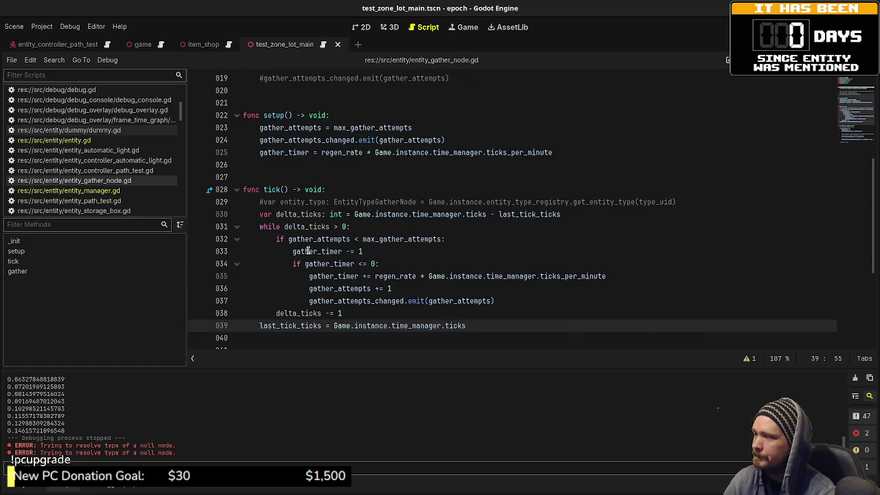
left_click_drag(277, 227, 331, 276)
scroll(327, 286, "down", 4)
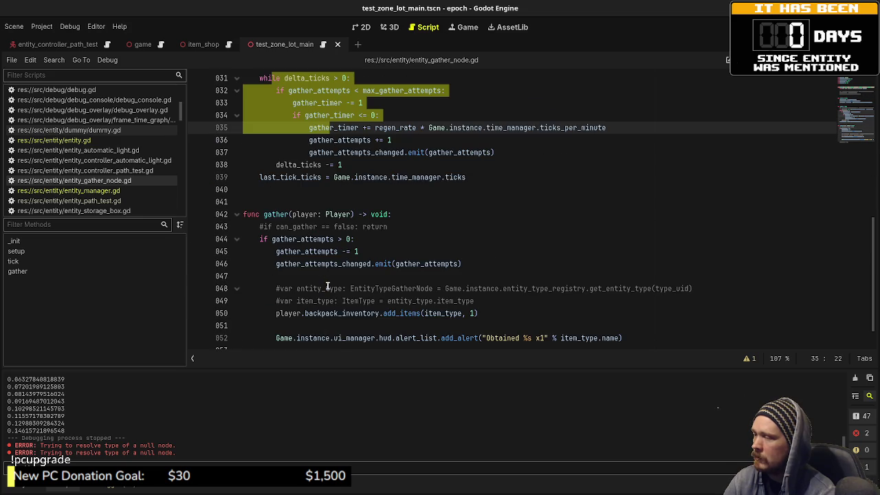
scroll(309, 231, "up", 5)
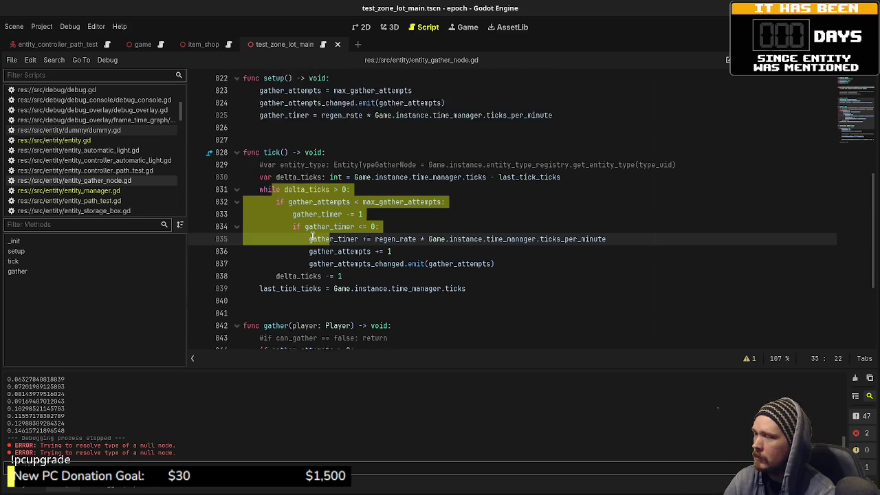
scroll(318, 242, "down", 2)
mouse_move(466, 288)
left_mouse_down()
mouse_move(265, 191)
mouse_move(259, 179)
left_mouse_up()
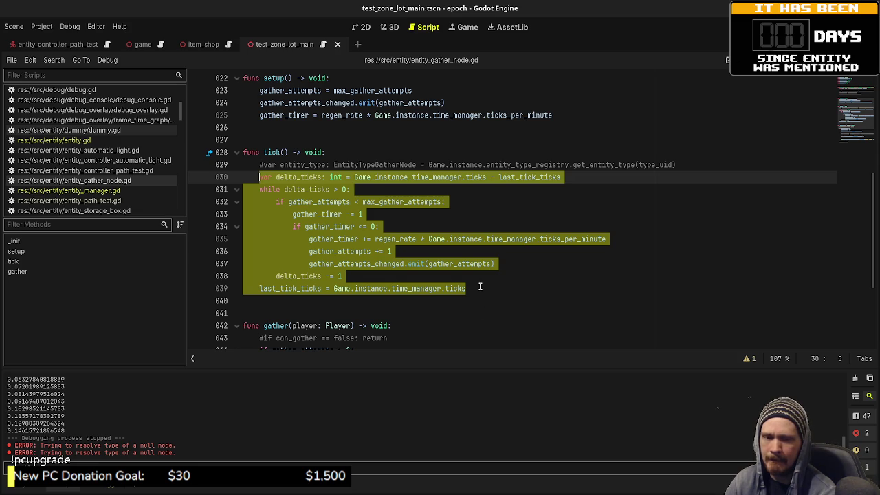
left_click(501, 289)
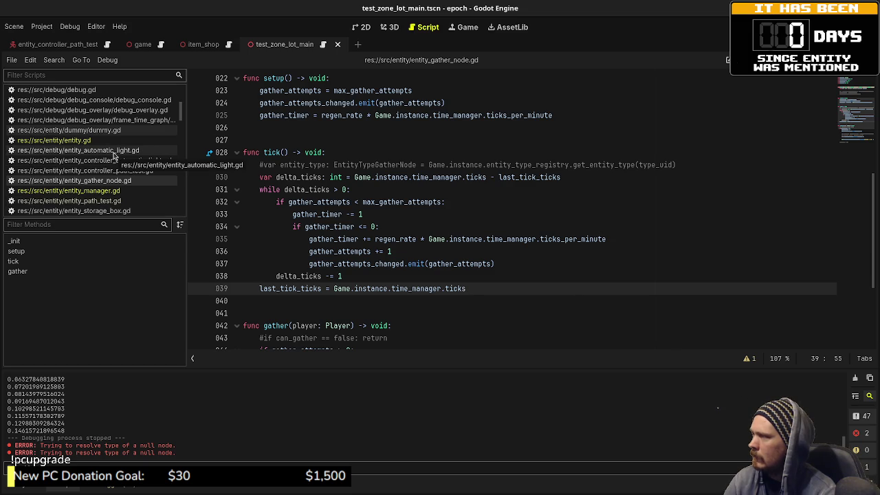
Review the tick() code in the automatic light and storage box entity scripts.
left_click(114, 151)
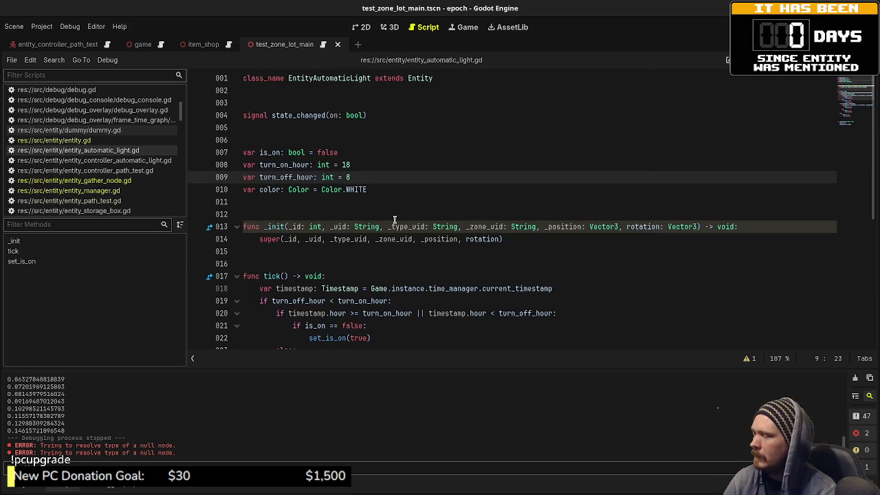
scroll(395, 220, "down", 2)
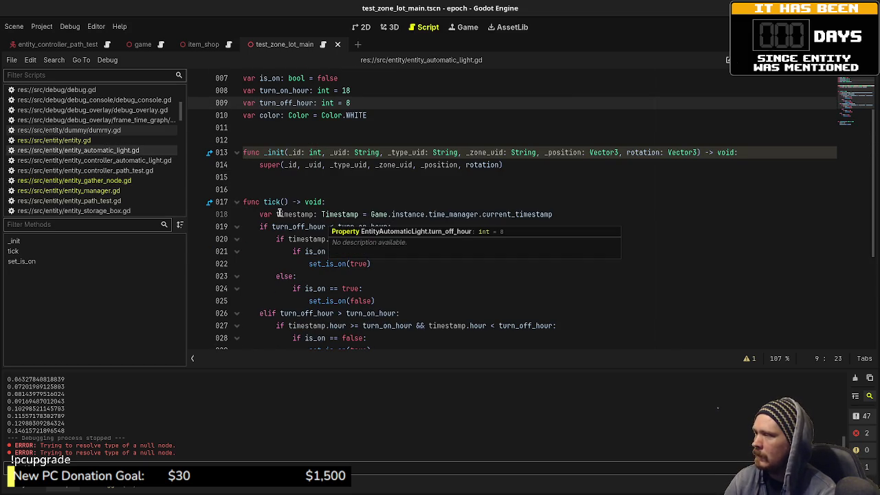
left_click_drag(291, 214, 446, 214)
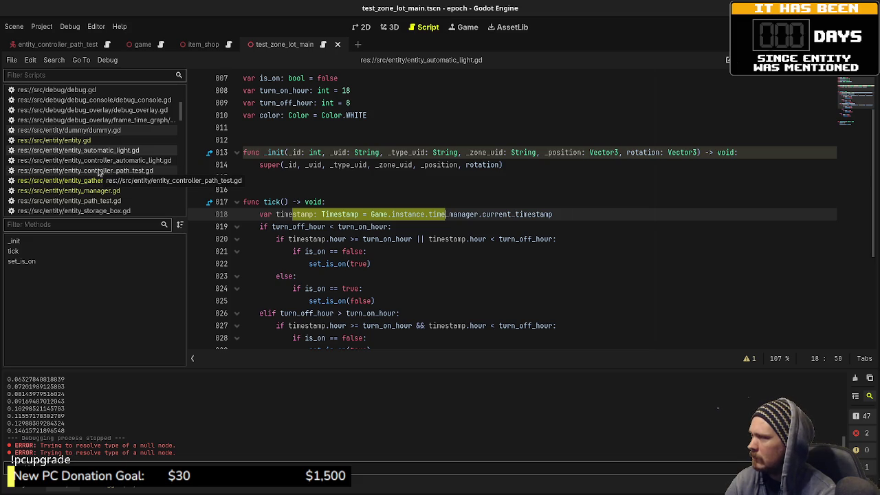
scroll(102, 162, "down", 2)
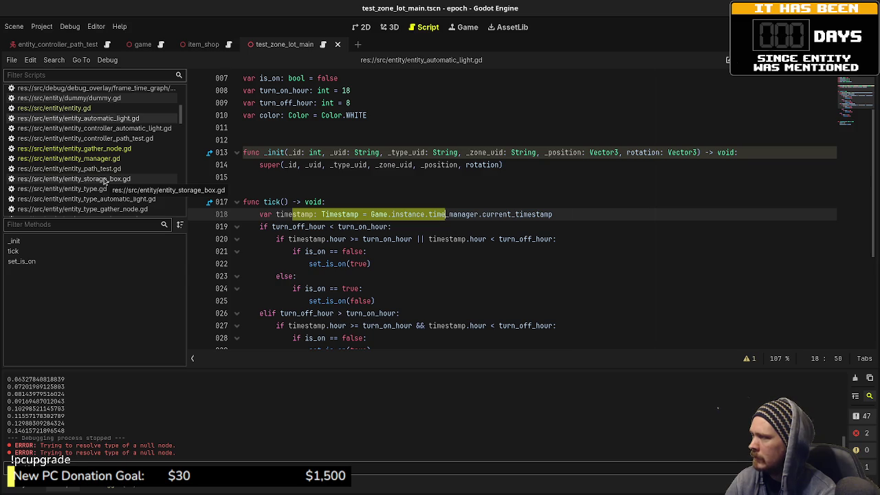
left_click(104, 179)
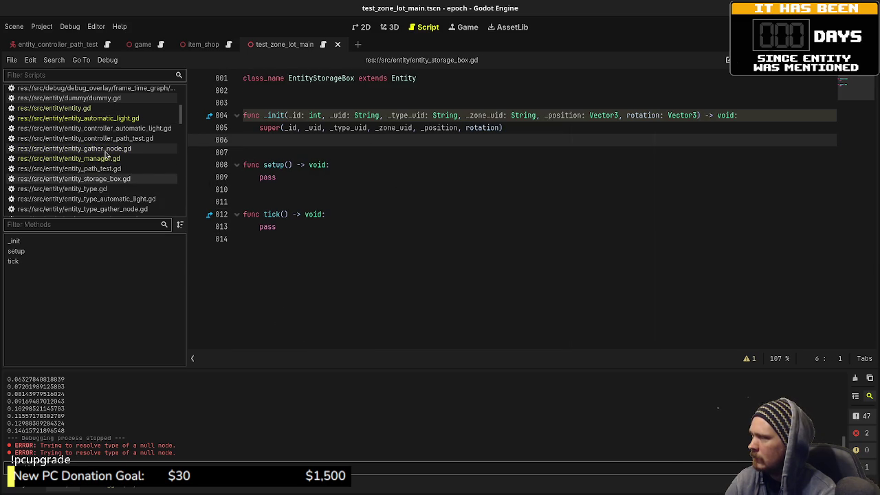
scroll(106, 155, "up", 1)
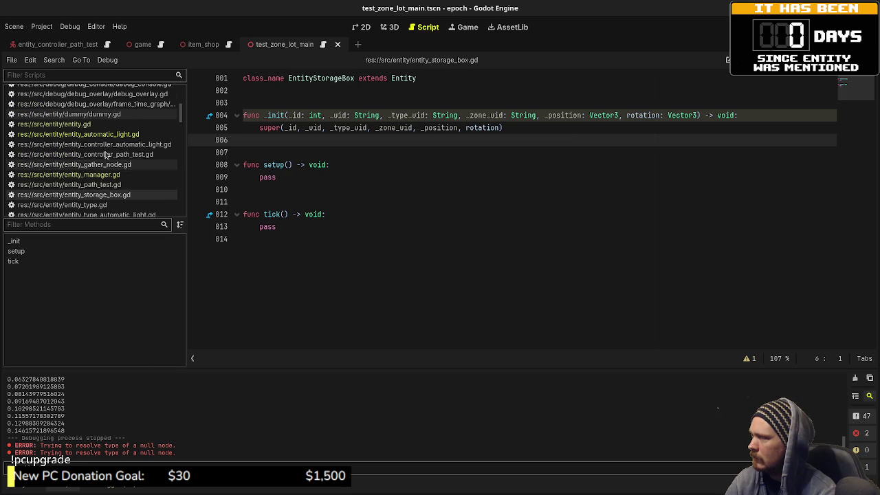
scroll(107, 155, "up", 1)
Review tick() in entity.gd and entity_gather_node.gd, then run the game with F5.
left_click(55, 139)
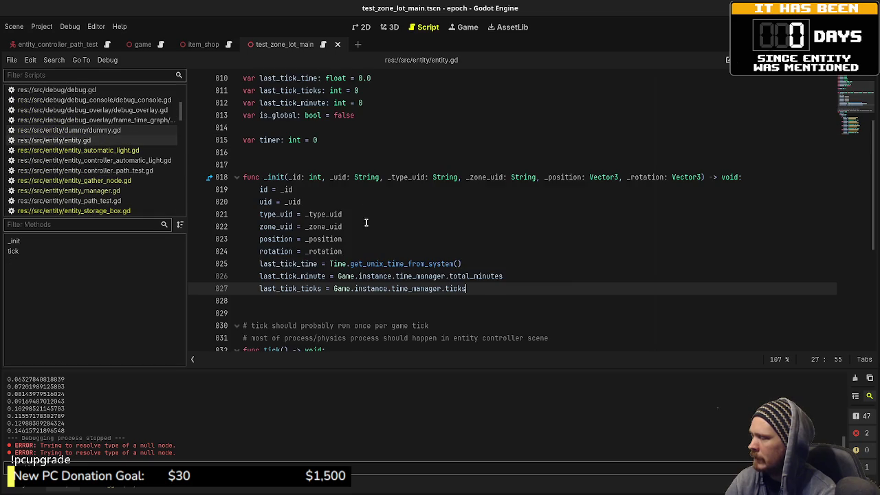
scroll(362, 243, "down", 2)
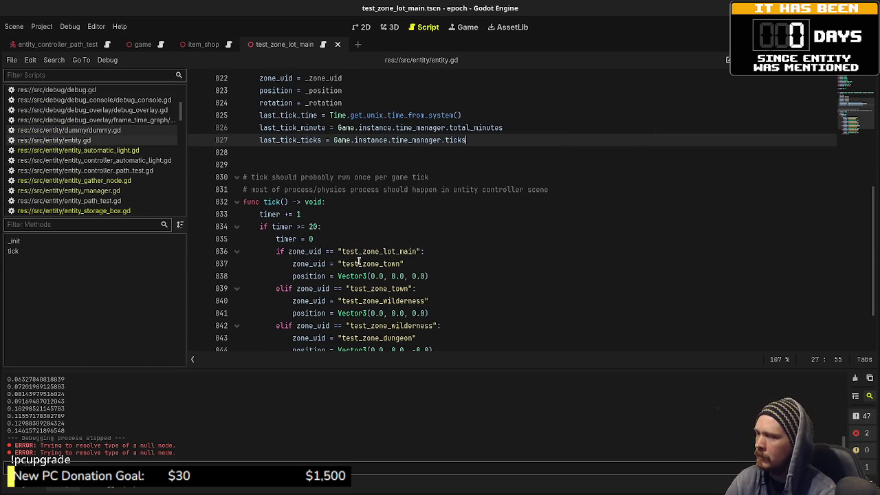
scroll(336, 268, "down", 2)
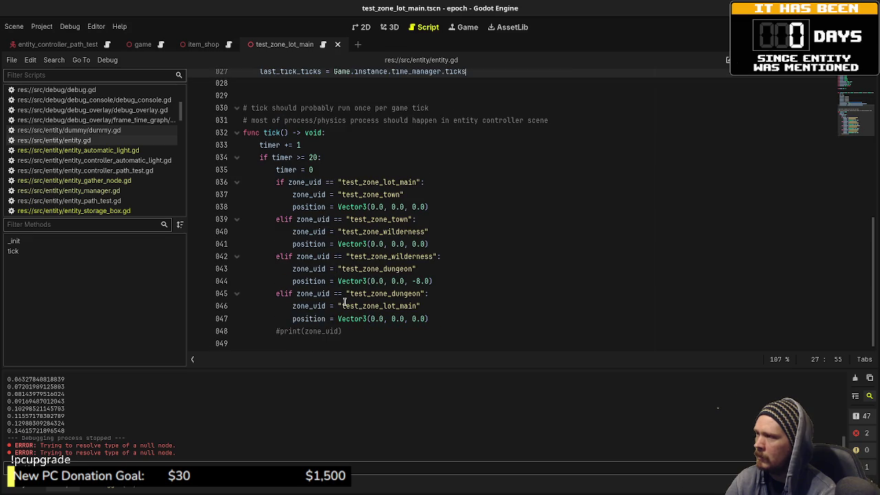
scroll(343, 302, "up", 2)
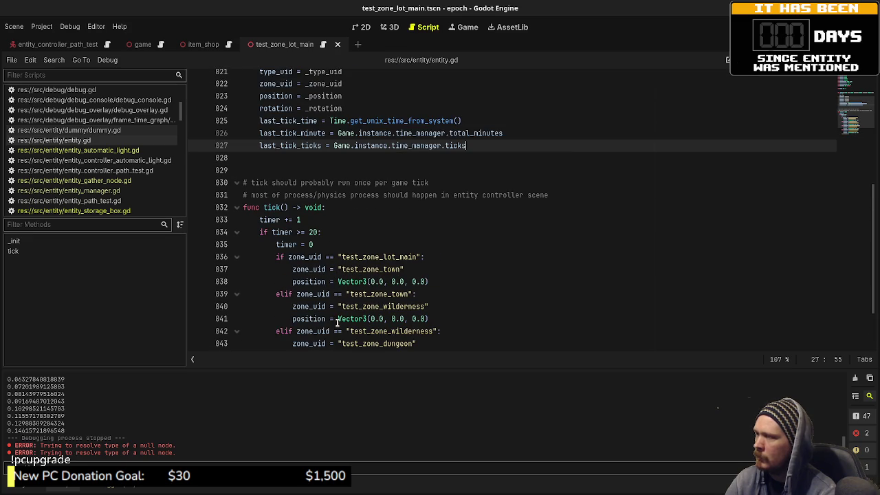
left_click(104, 181)
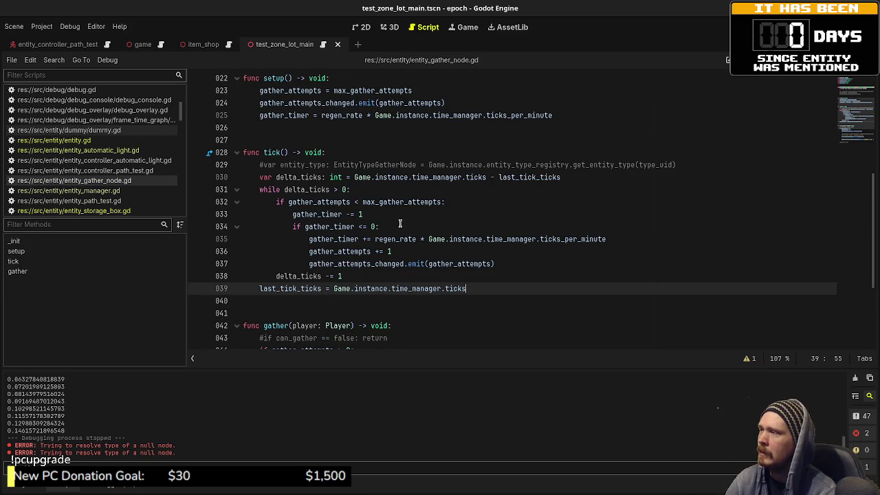
scroll(398, 222, "up", 2)
scroll(400, 224, "up", 1)
key("F5")
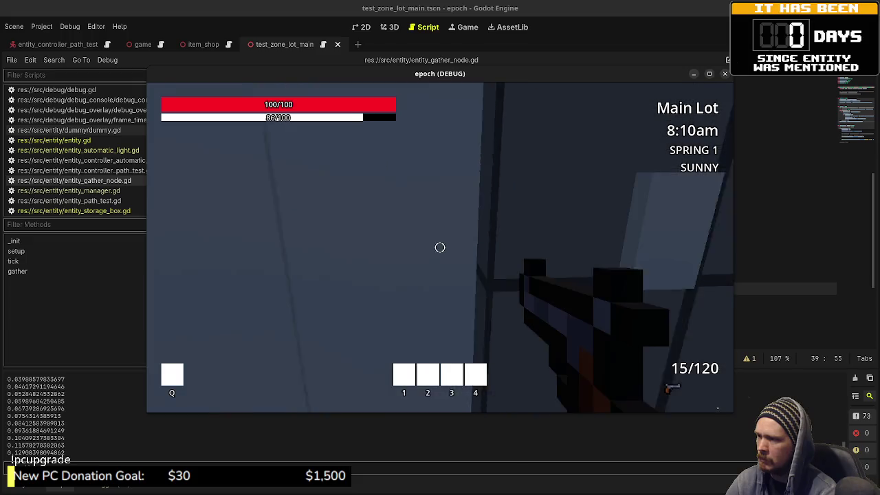
Walk from the Main Lot room down the Town corridor and through the blue portal toward the Wilderness water.
key("w")
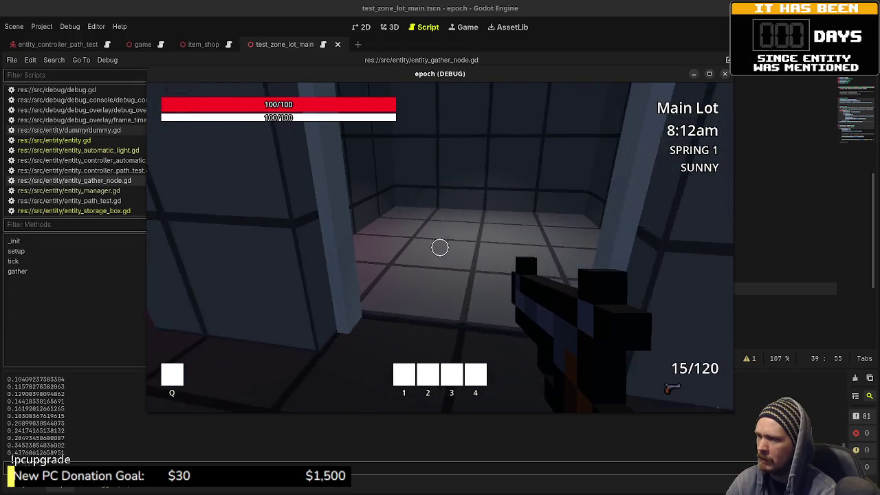
key("w")
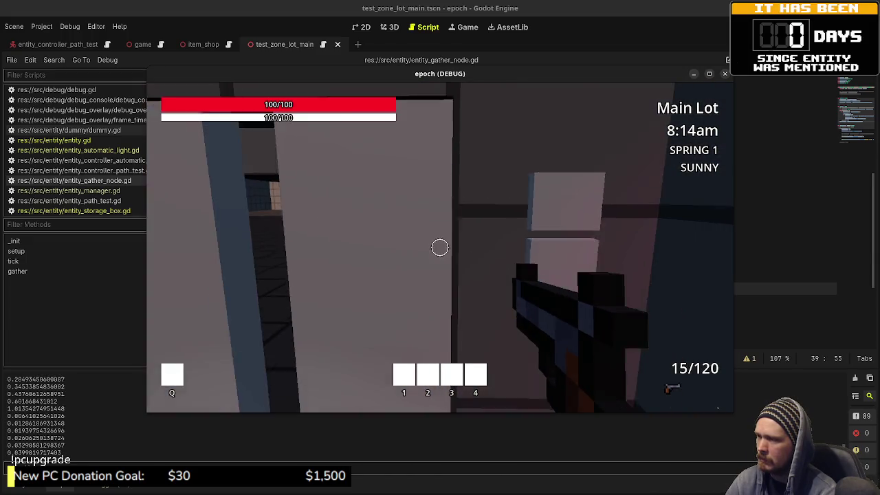
key("w")
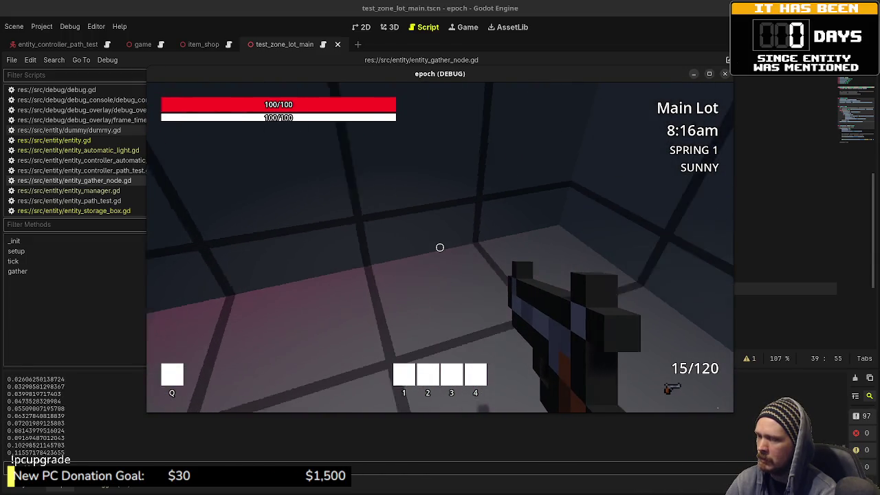
key("w")
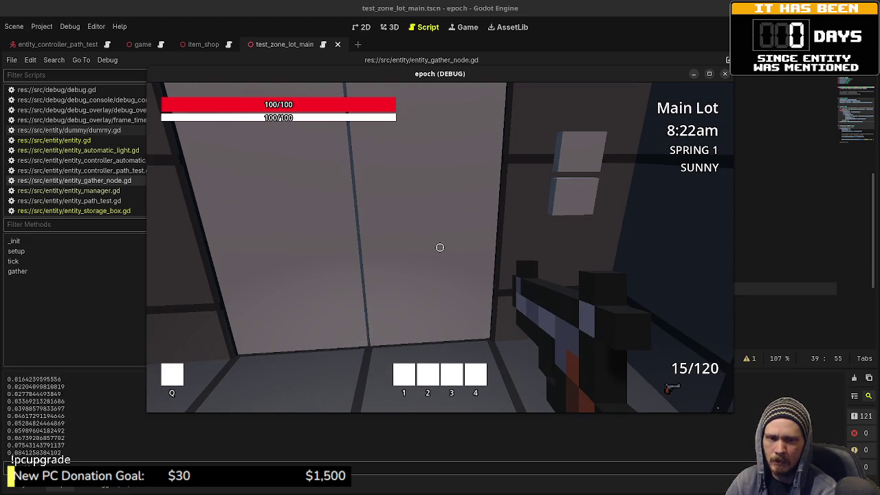
key("w")
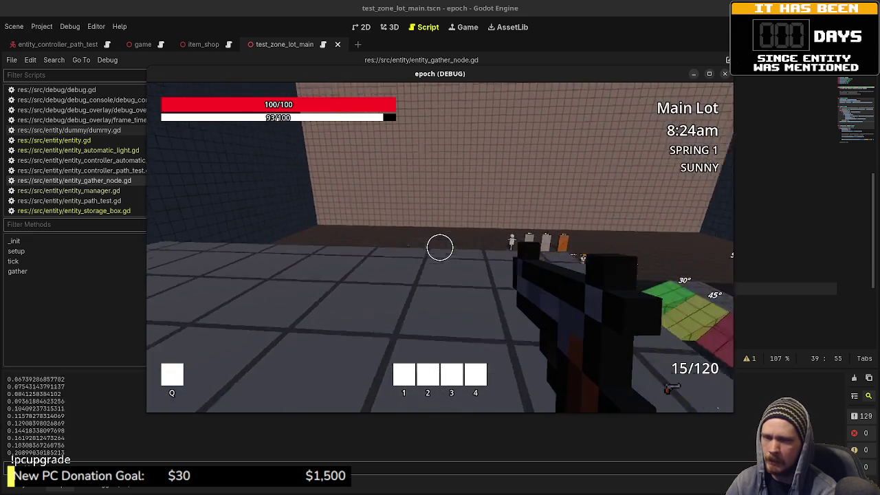
key("w")
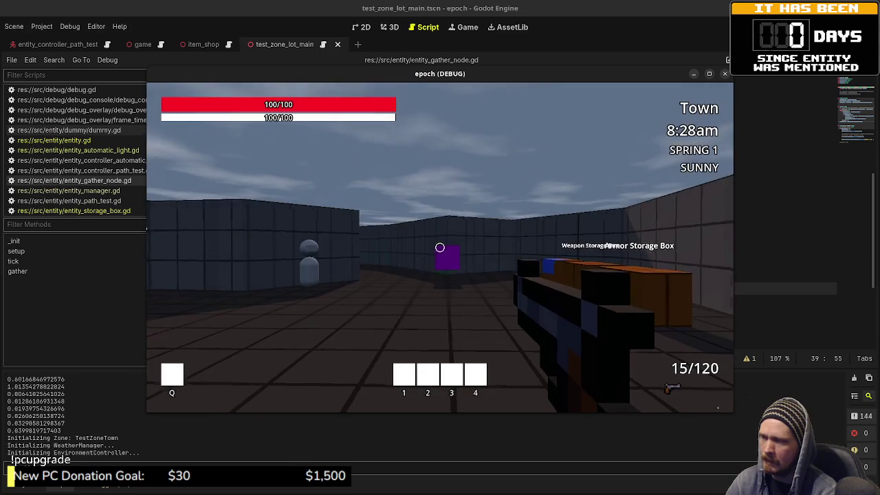
key("w")
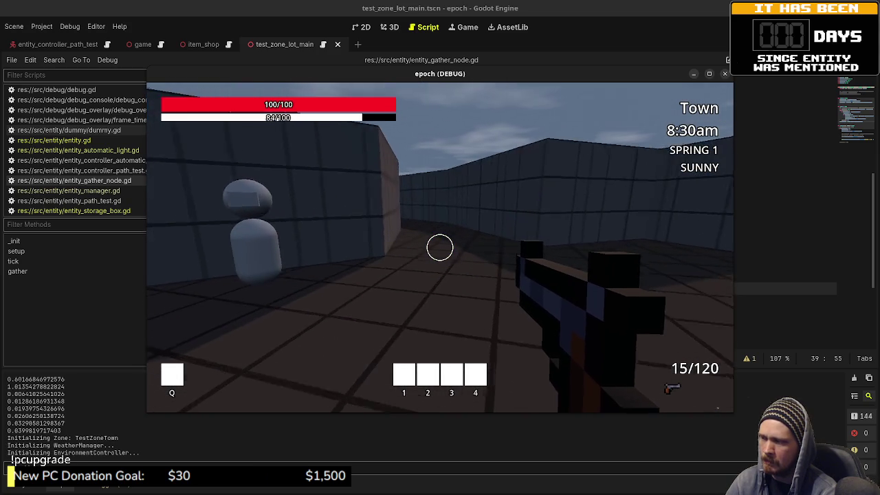
key("w")
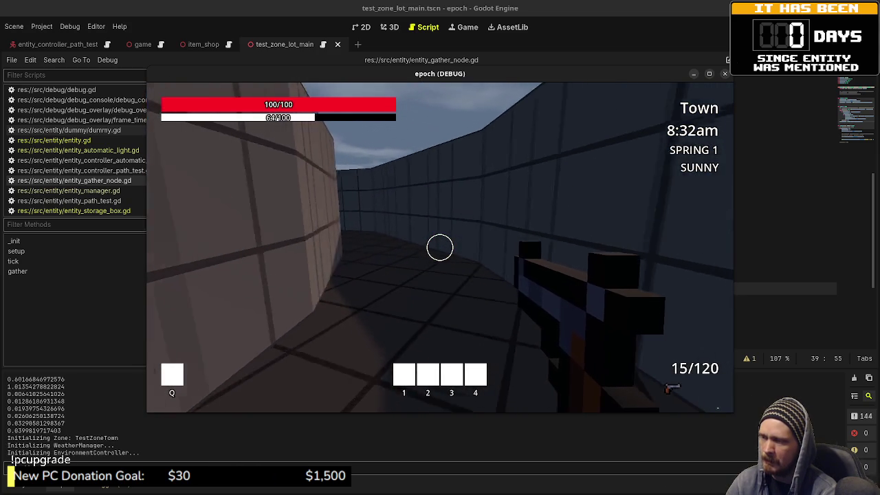
key("w")
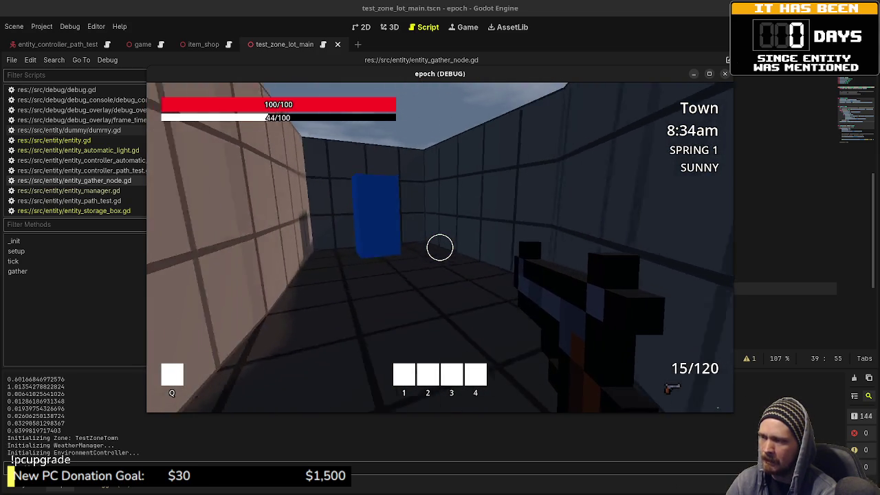
key("w")
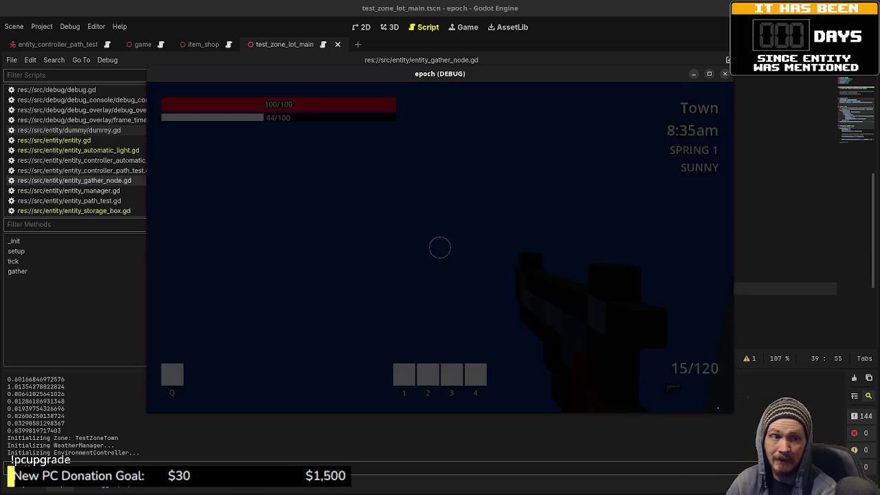
key("w")
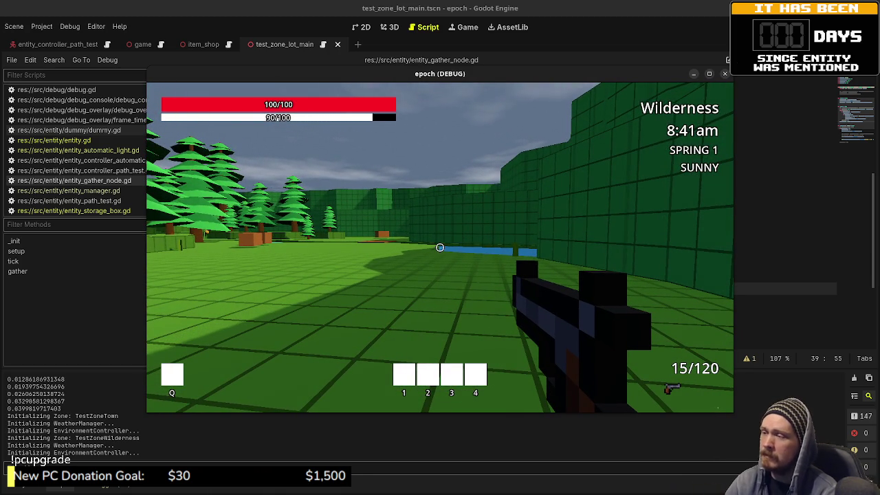
Gather herbs at the green post by the water, then walk toward the brown box.
key("s")
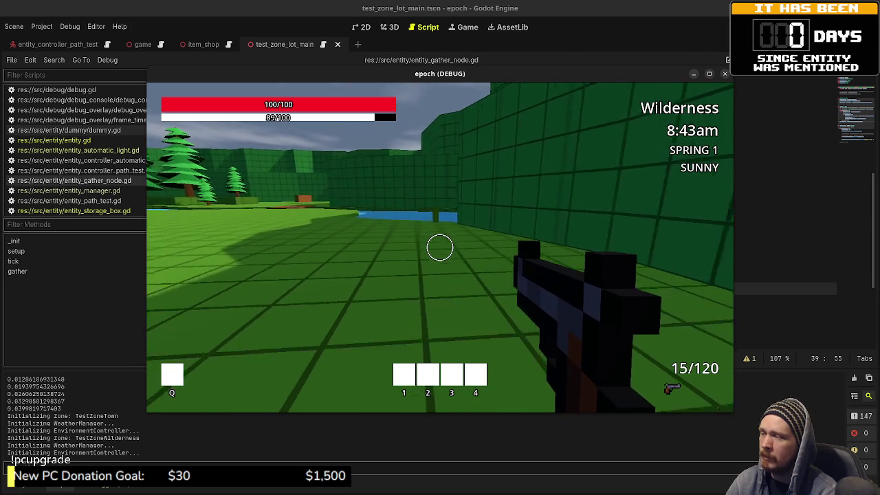
key("shift+w")
key("w")
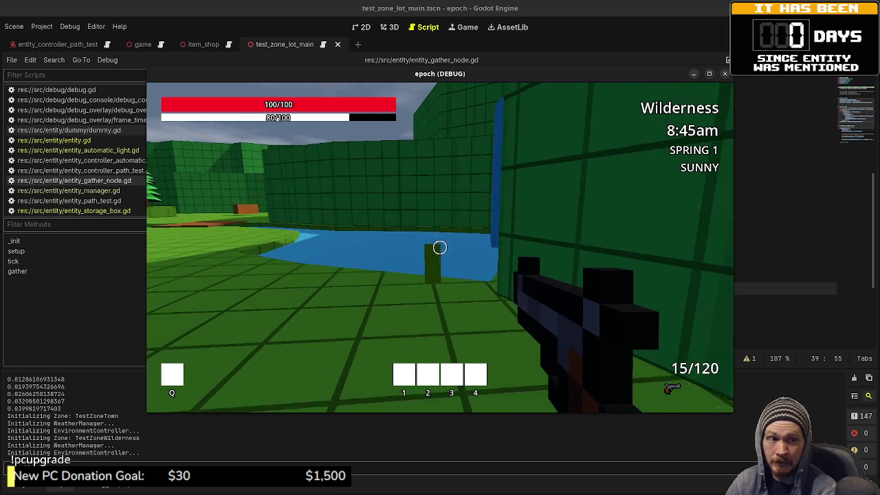
key("w")
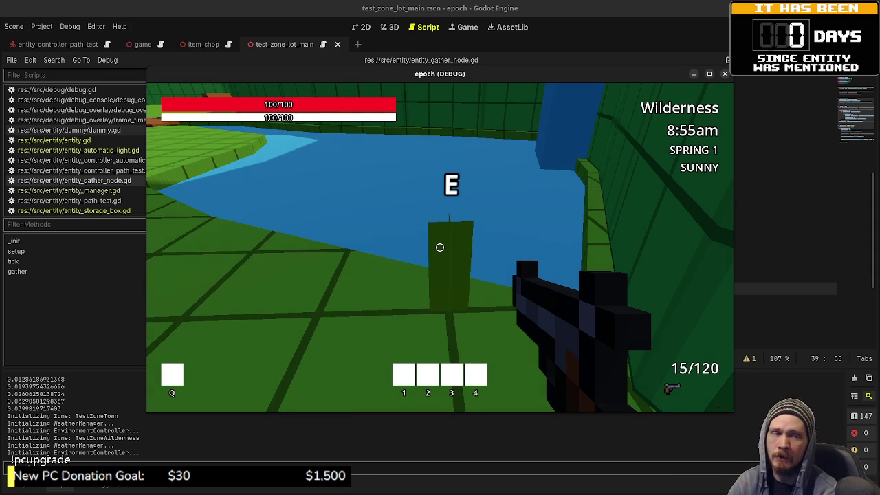
mouse_move(457, 248)
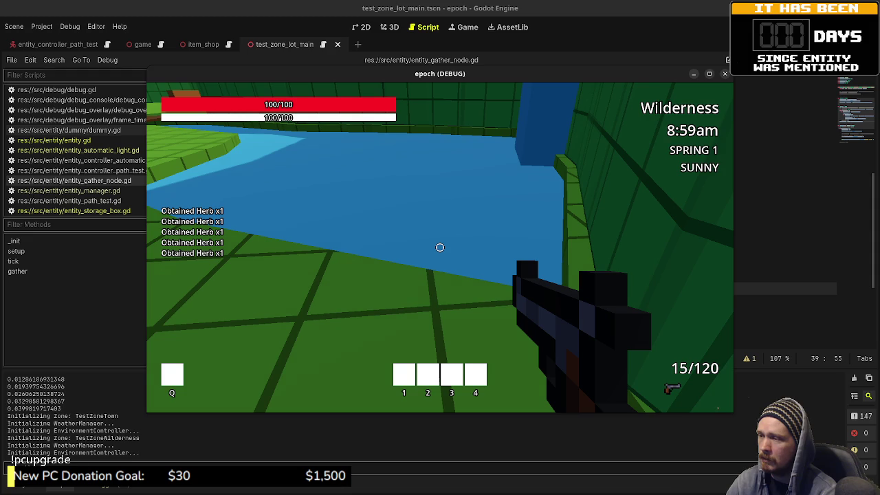
mouse_move(371, 247)
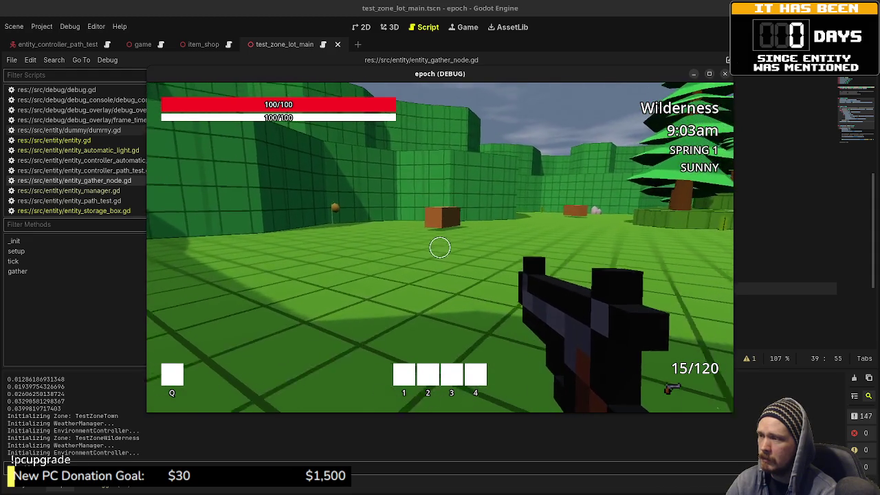
key("w")
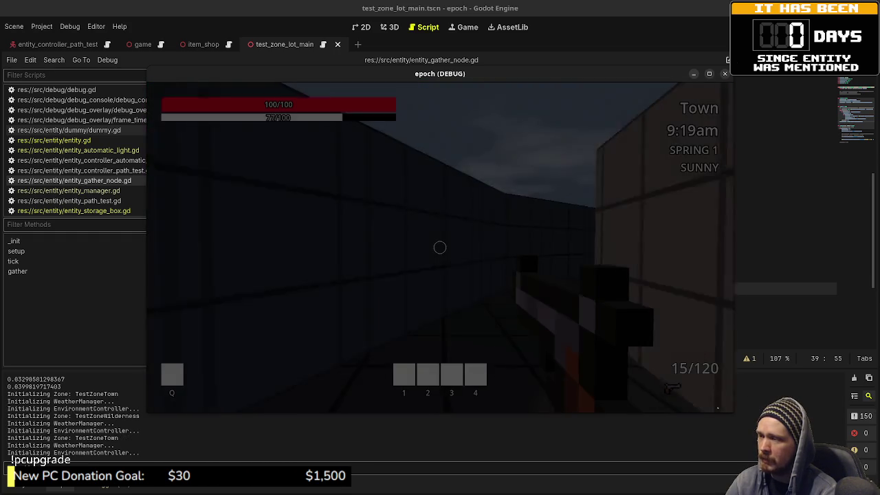
Walk past the test objects, gather a mushroom from the node, sprint past the distance blocks, then close the game.
key("shift+w")
key("shift+w")
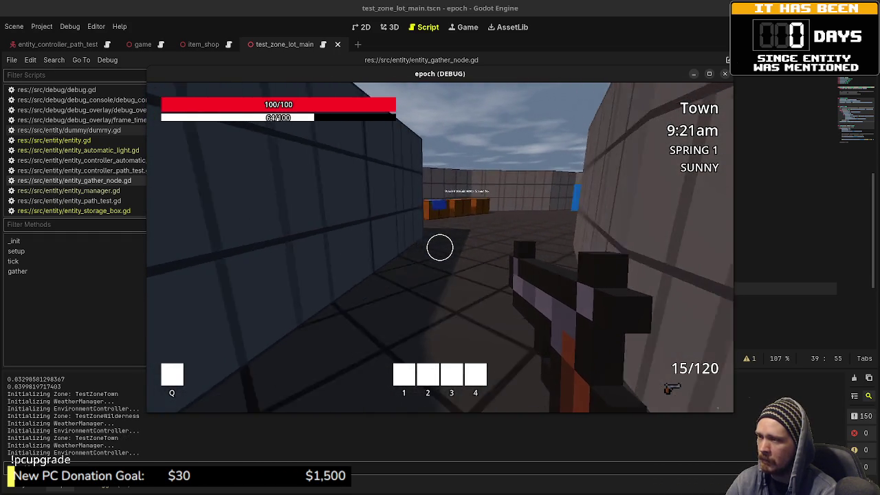
key("shift+w")
key("shift+w")
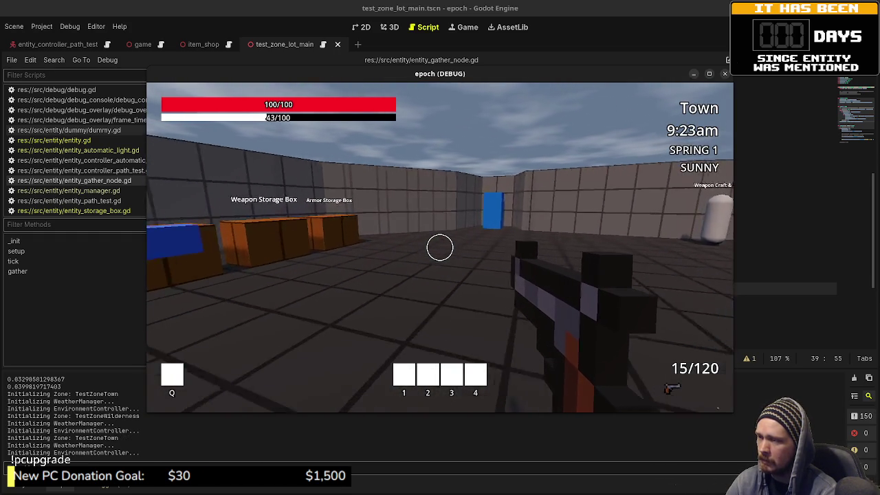
key("shift+w")
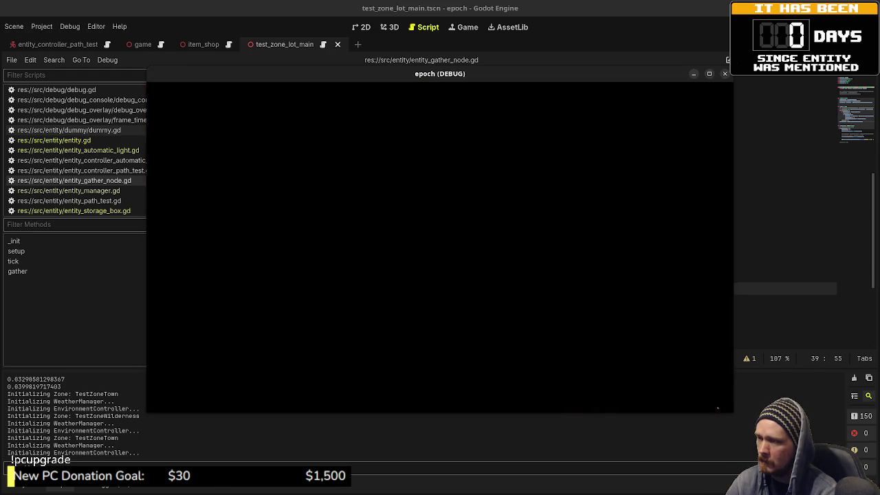
key("shift+w")
key("w")
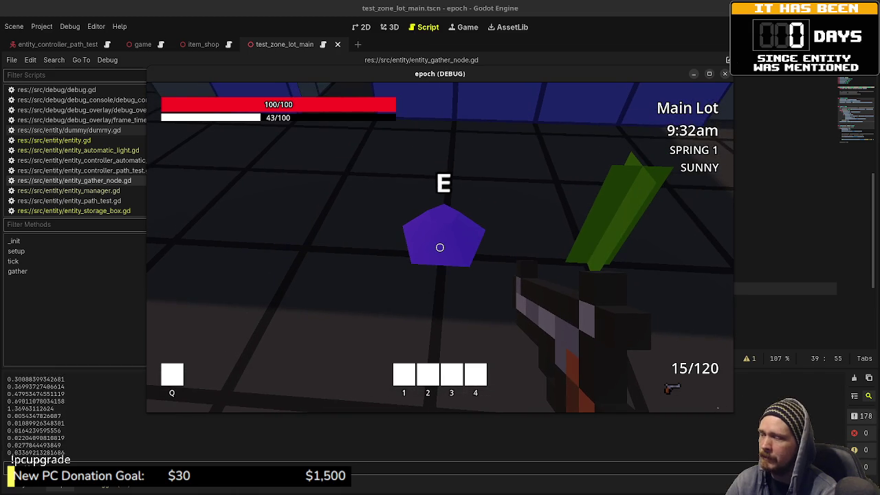
key("e")
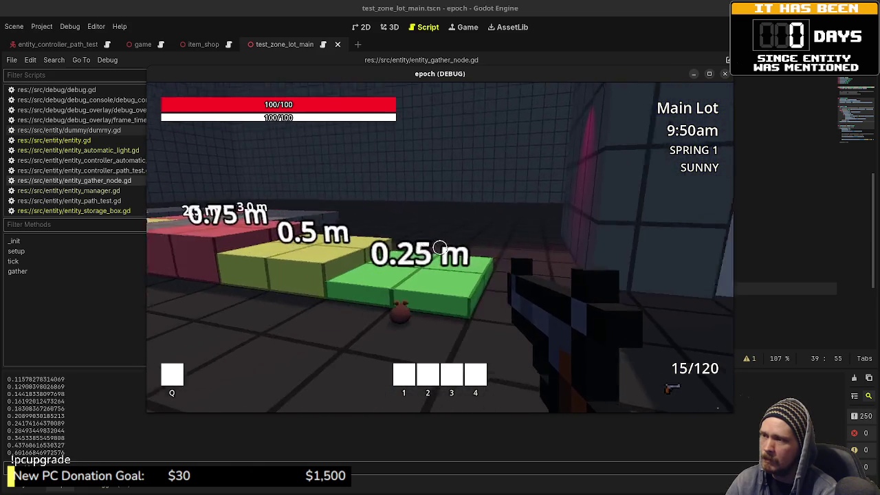
key("shift+w")
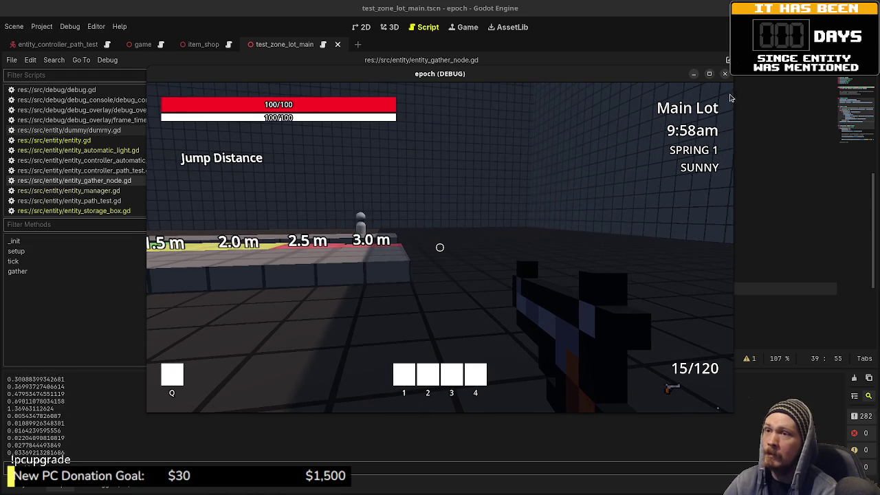
left_click(724, 74)
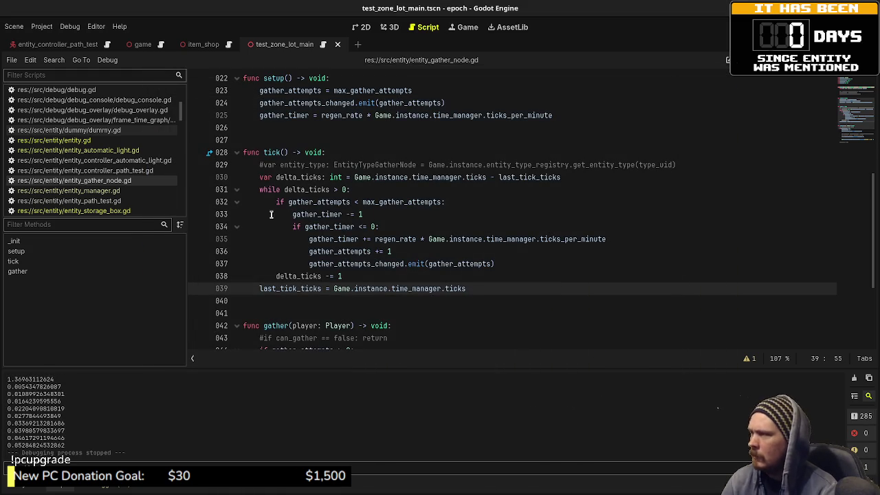
Go from entity_manager.gd to the entity_path_test.gd script in the Scripts list.
left_click(127, 195)
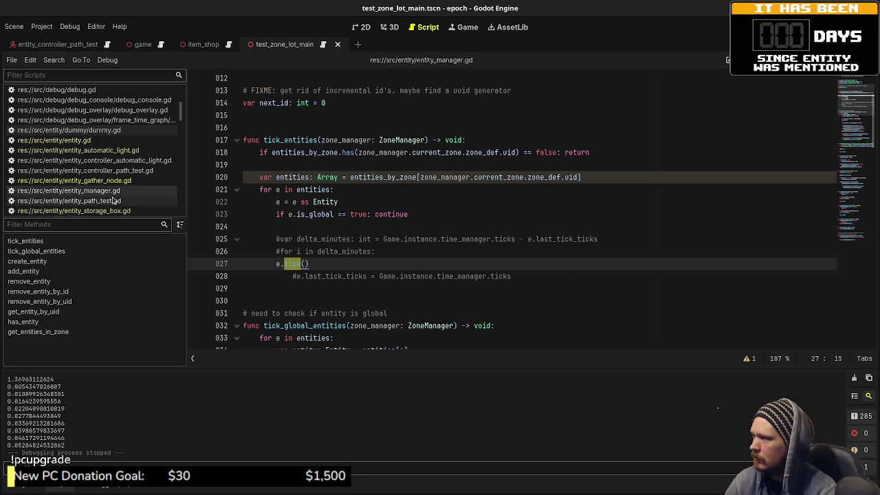
left_click(113, 201)
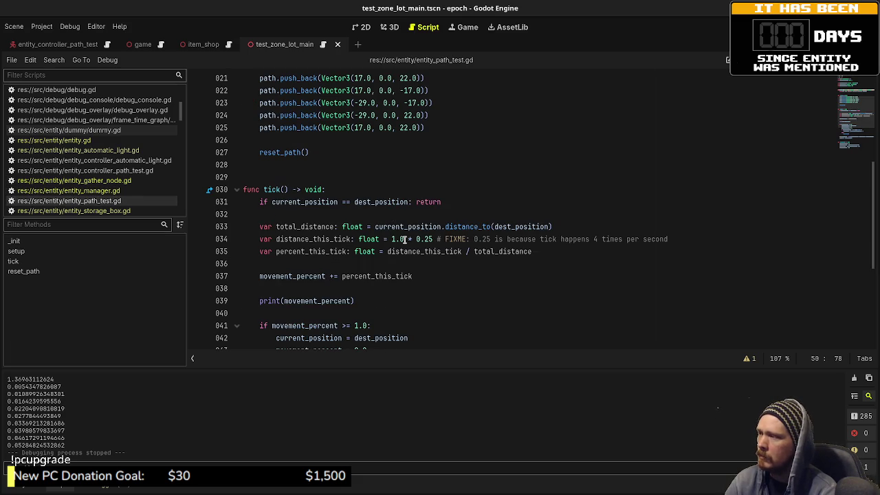
Review entity_path_test.gd's tick() code, then run the game again with F6.
scroll(404, 239, "up", 7)
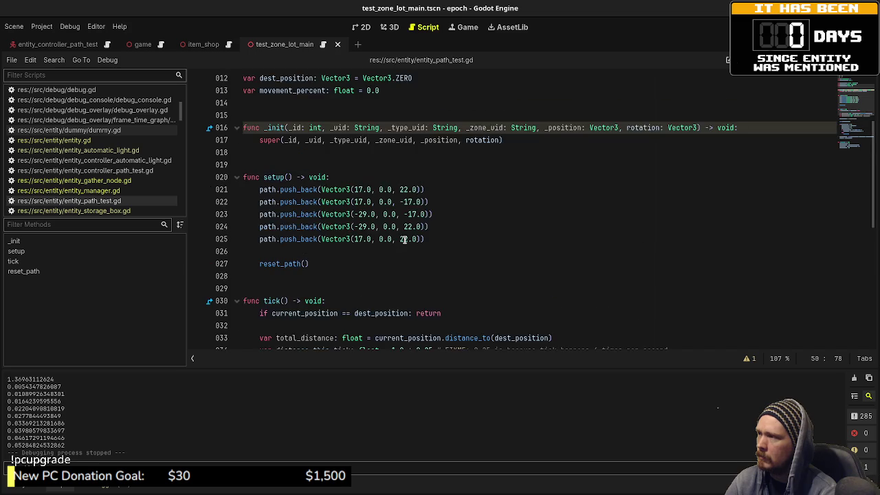
scroll(404, 239, "down", 10)
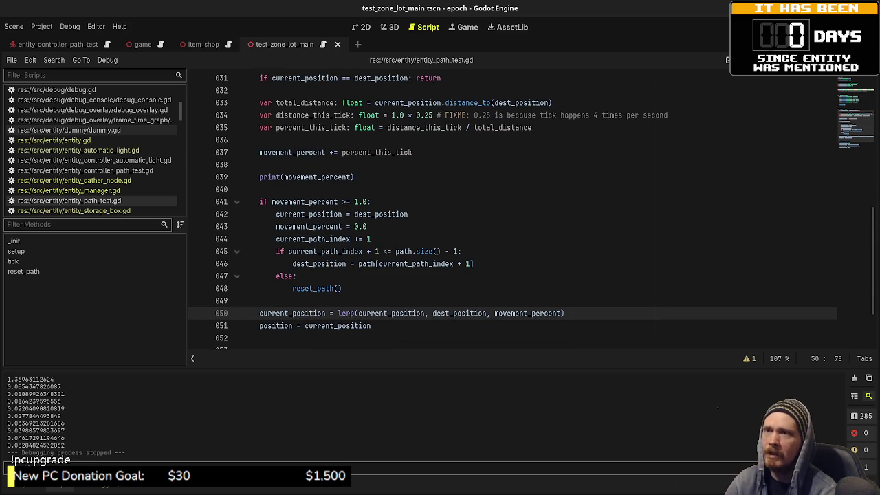
key("F6")
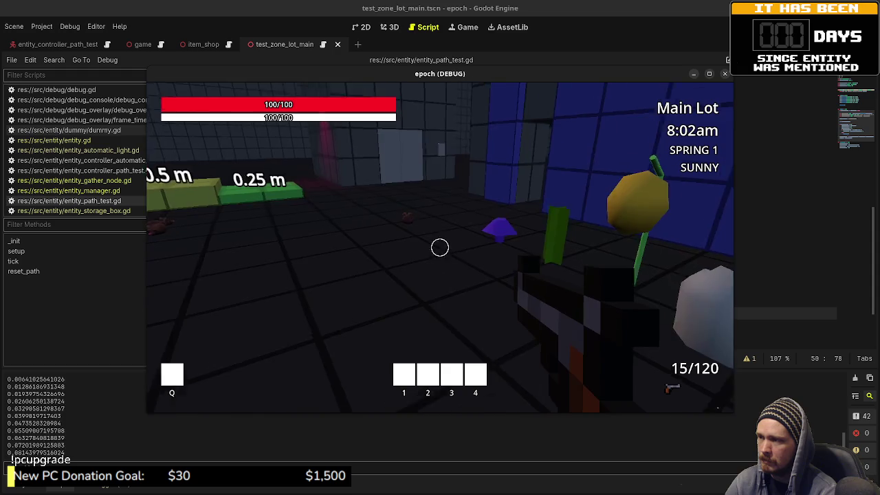
Walk forward over the distance-marker blocks to watch the entity, then stop the game.
key("w")
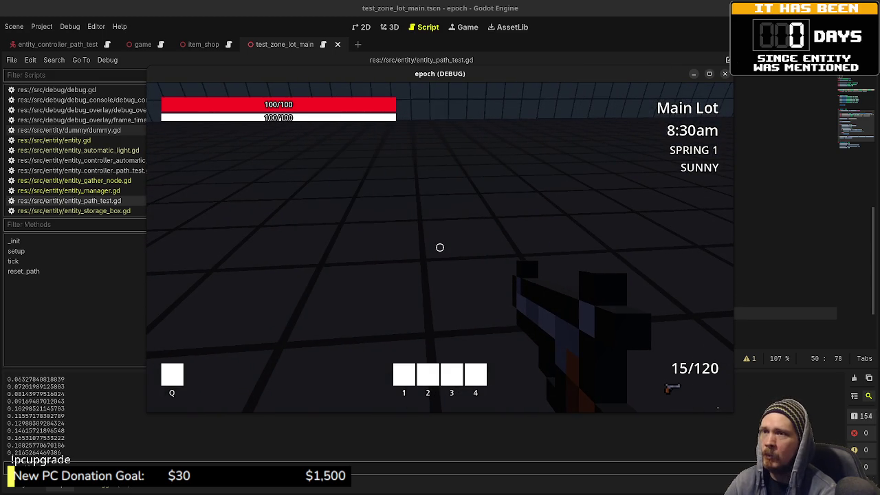
key("Escape")
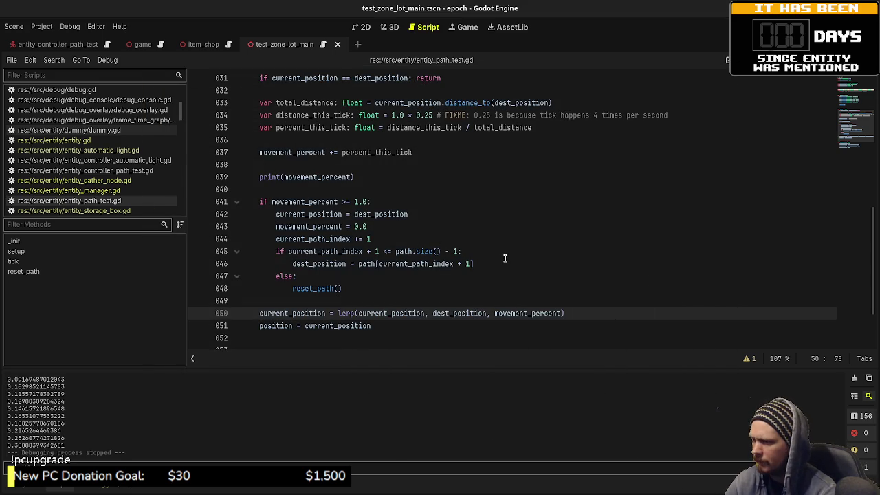
Inspect the distance_this_tick line and its 1.0 * 0.25 per-tick expression.
left_click(398, 293)
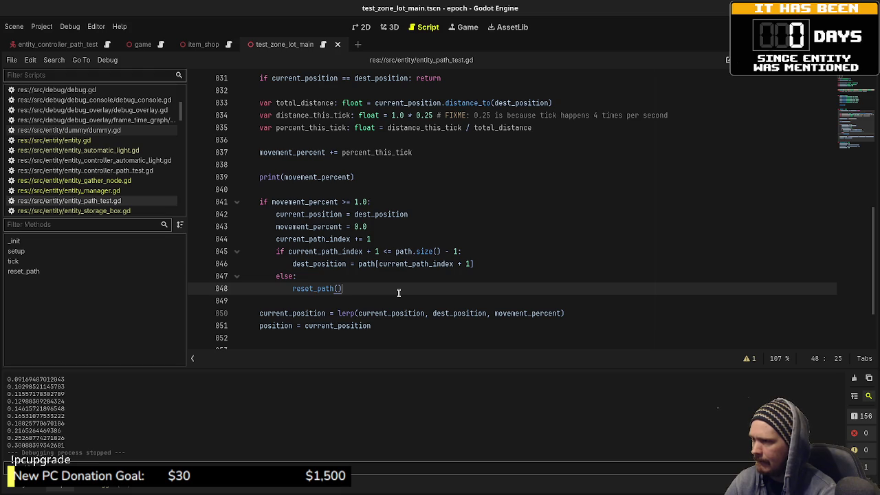
scroll(398, 292, "down", 3)
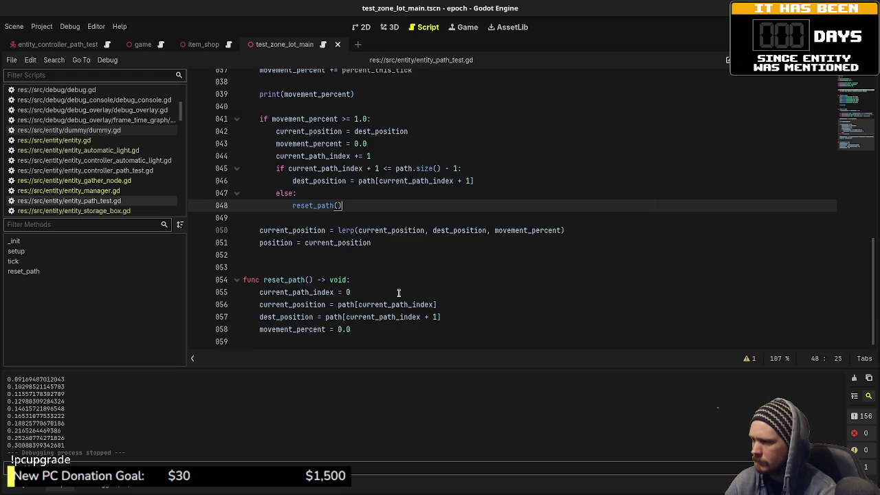
scroll(398, 292, "up", 5)
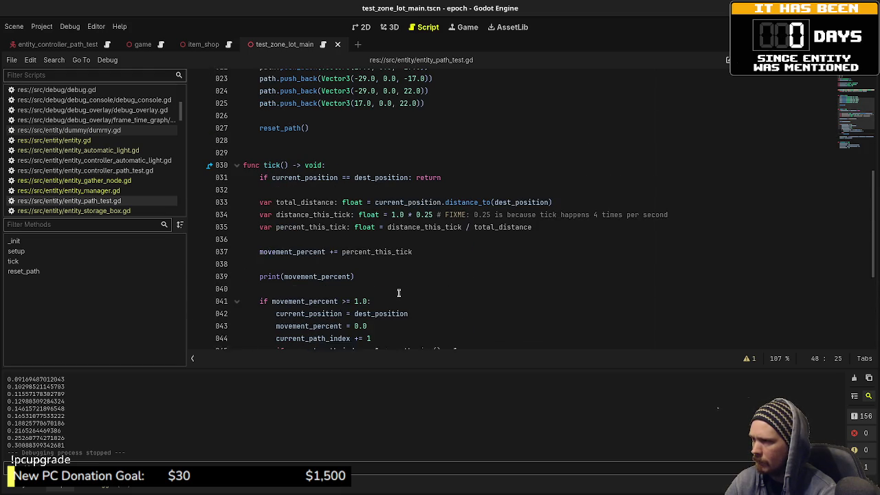
double_click(322, 217)
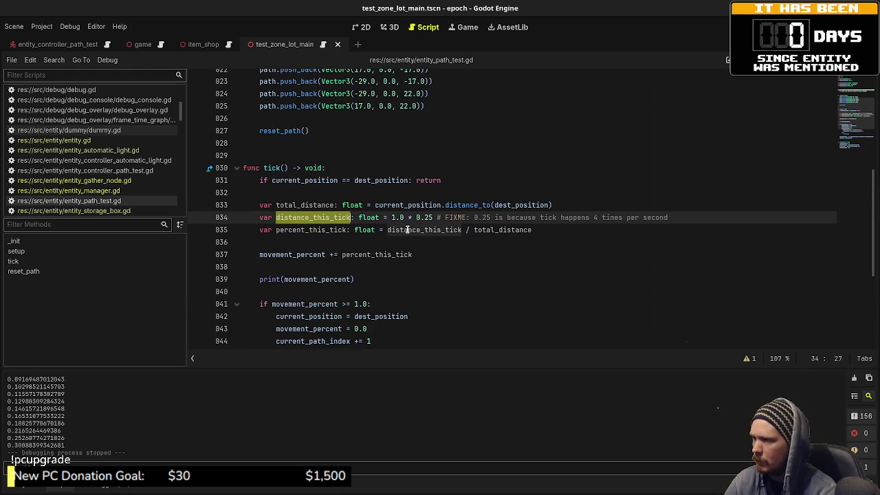
left_click_drag(392, 217, 406, 217)
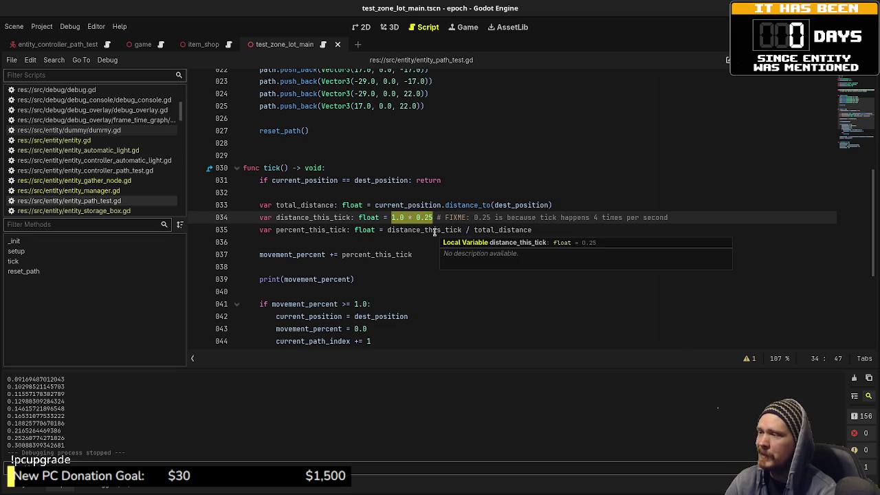
double_click(329, 217)
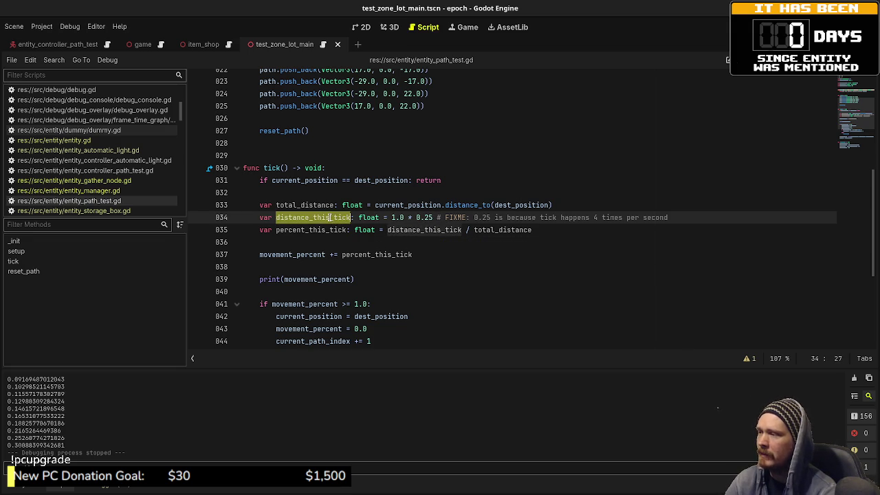
Comment out print(movement_percent) with #, save the script, and relaunch the game.
left_click(260, 280)
type("#")
key("ctrl+s")
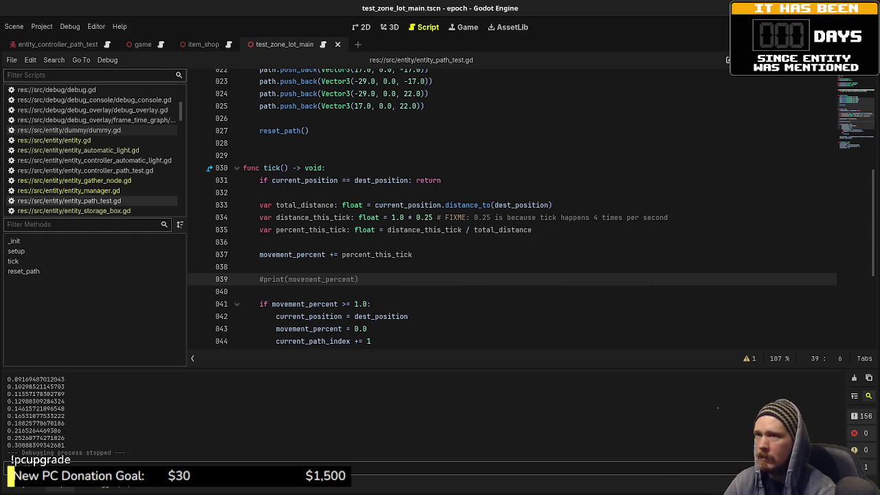
key("F5")
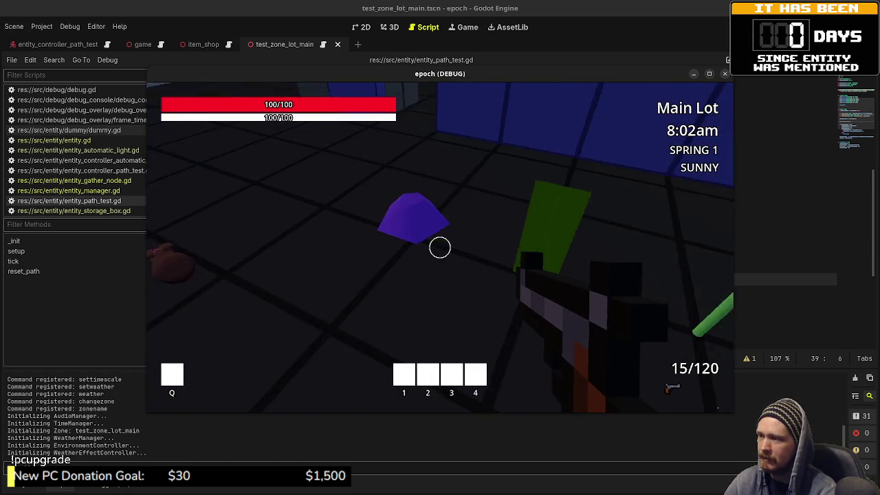
Gather the purple mushroom, then walk and sprint past the distance markers.
key("e")
key("e")
key("e")
key("e")
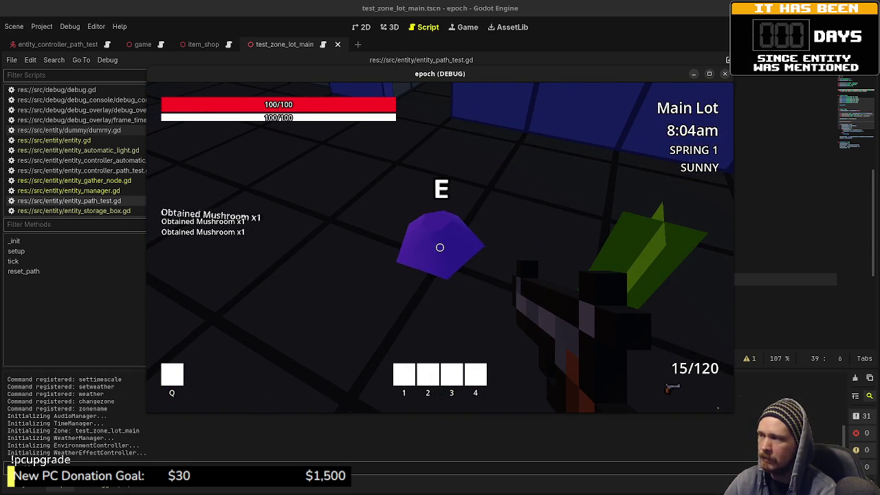
key("e")
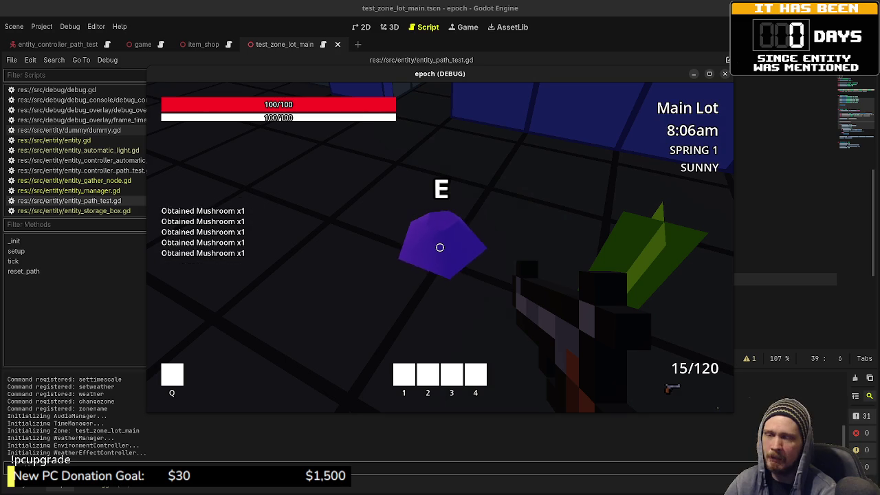
key("w")
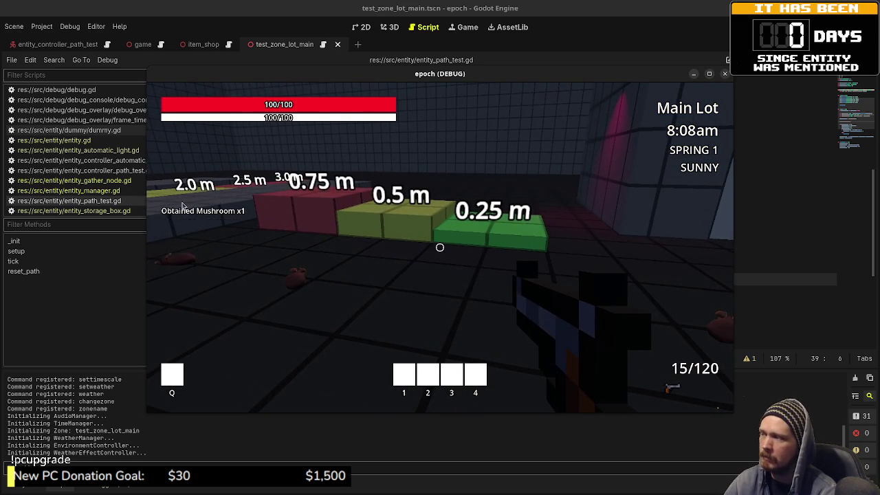
key("shift+w")
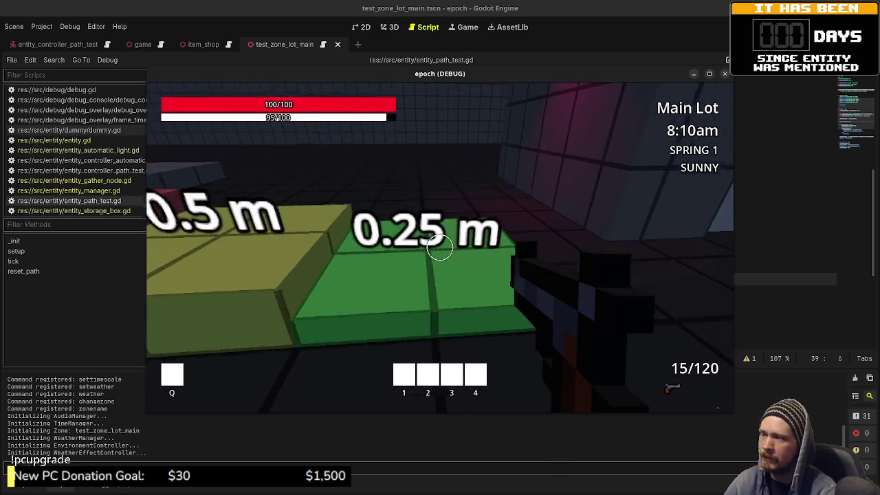
key("w")
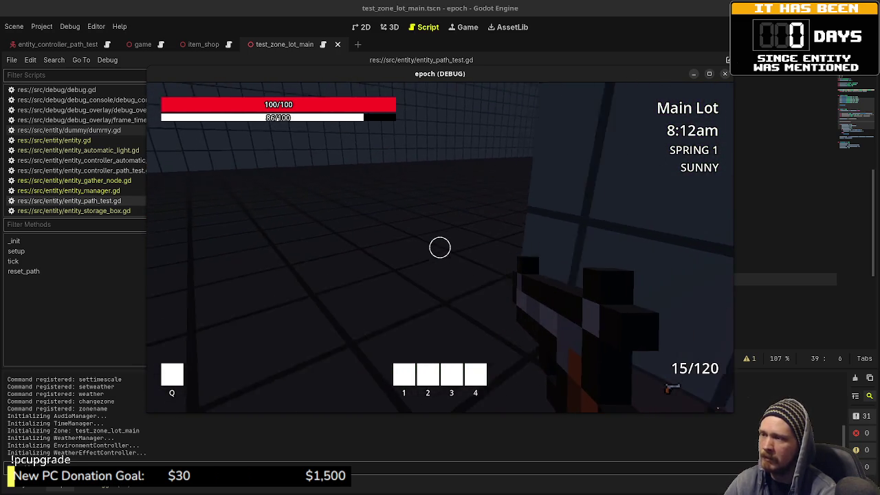
key("w")
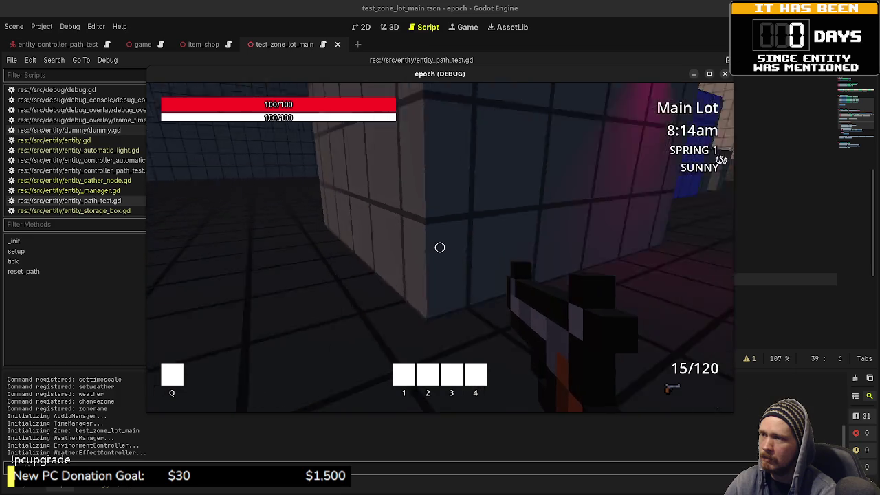
Turn toward the path-test entity, walk closer to watch it move, then stop the game.
key("shift+w")
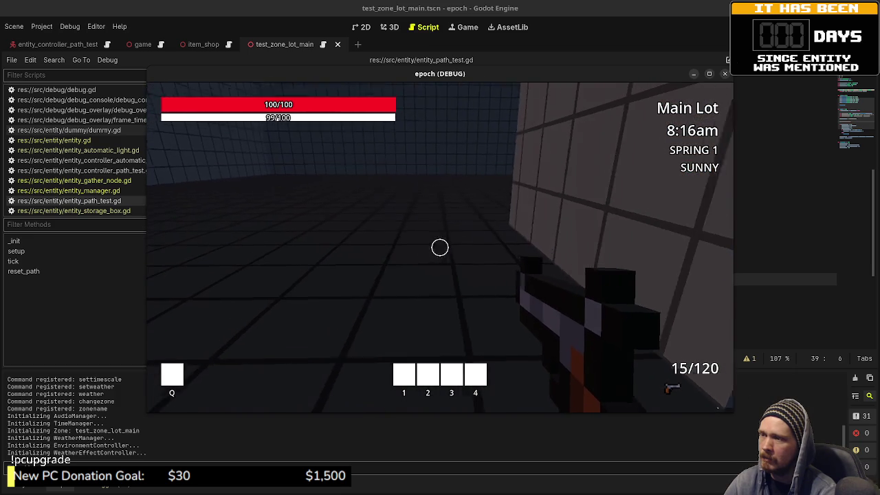
key("shift+w")
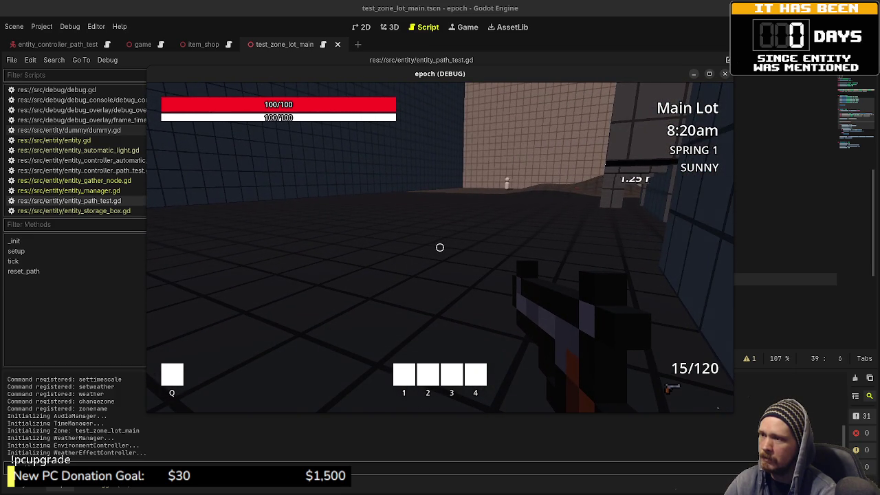
key("w")
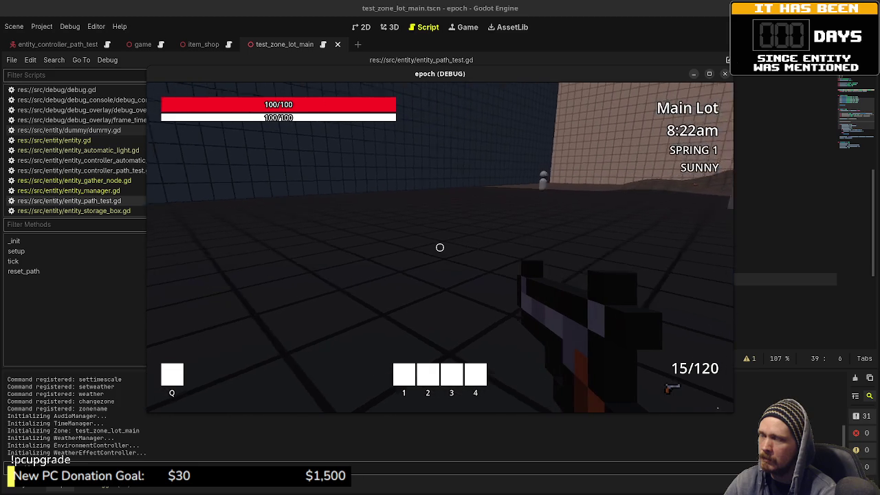
key("w")
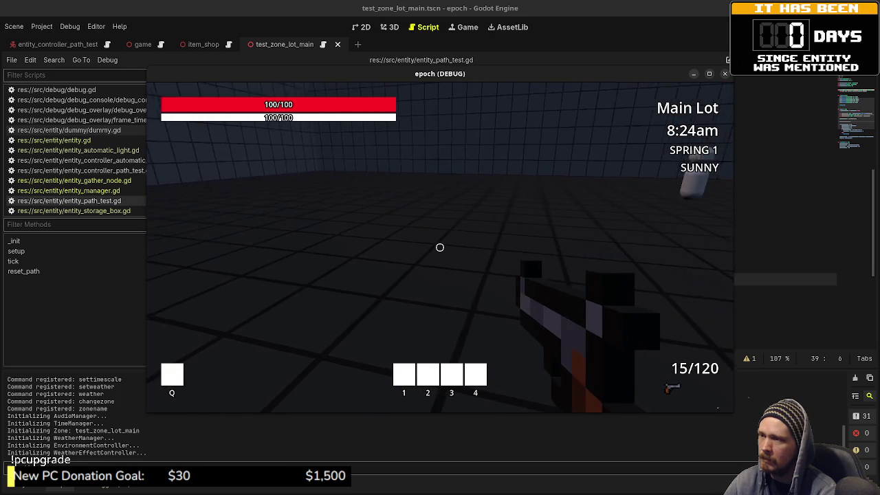
key("w")
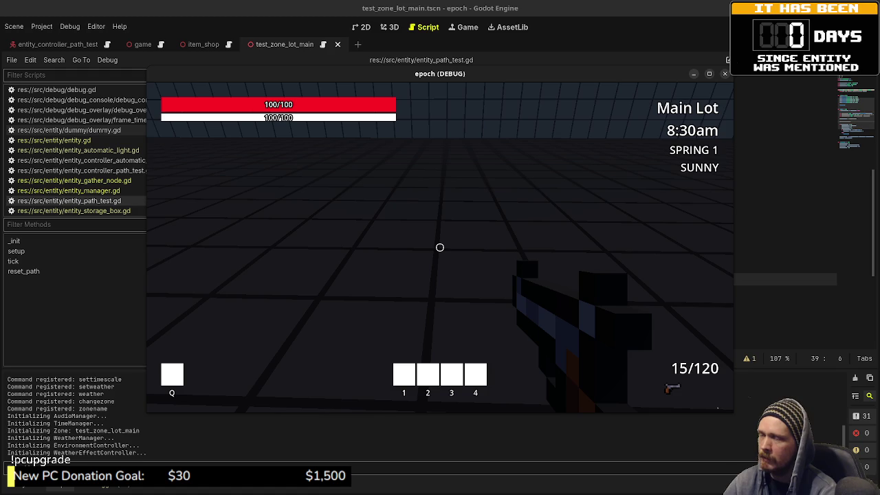
key("F8")
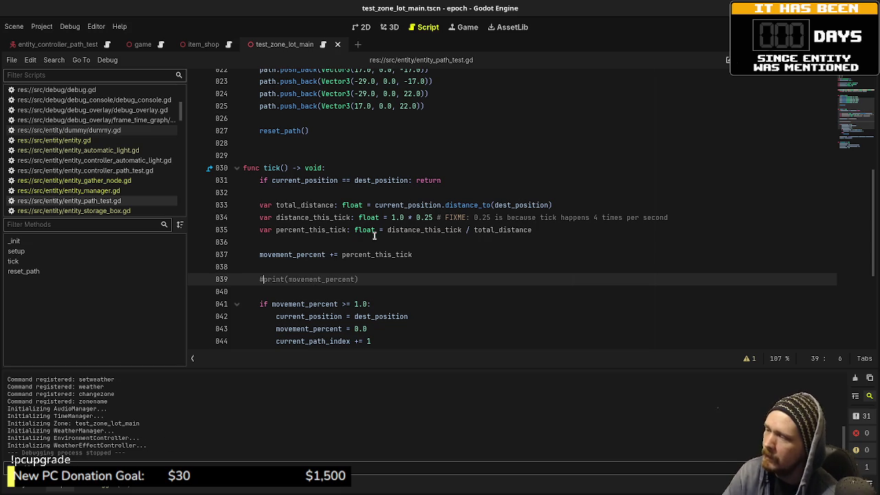
left_click_drag(391, 217, 433, 215)
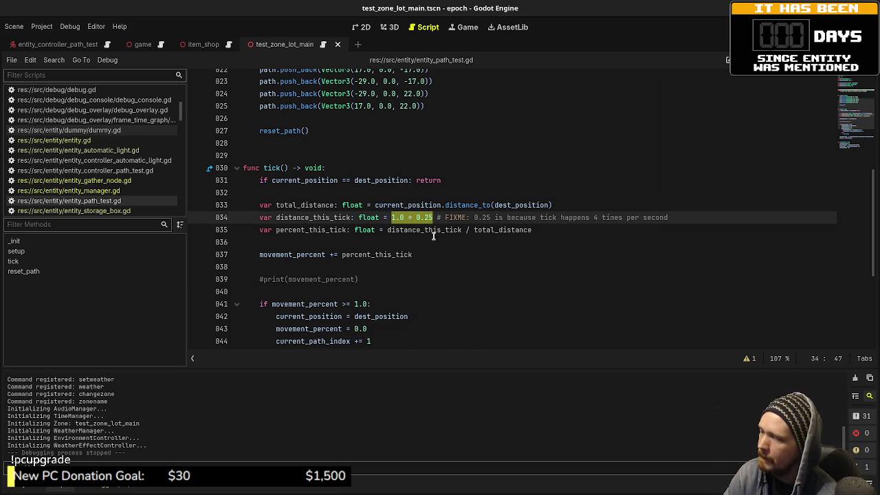
scroll(432, 236, "down", 5)
scroll(416, 236, "up", 8)
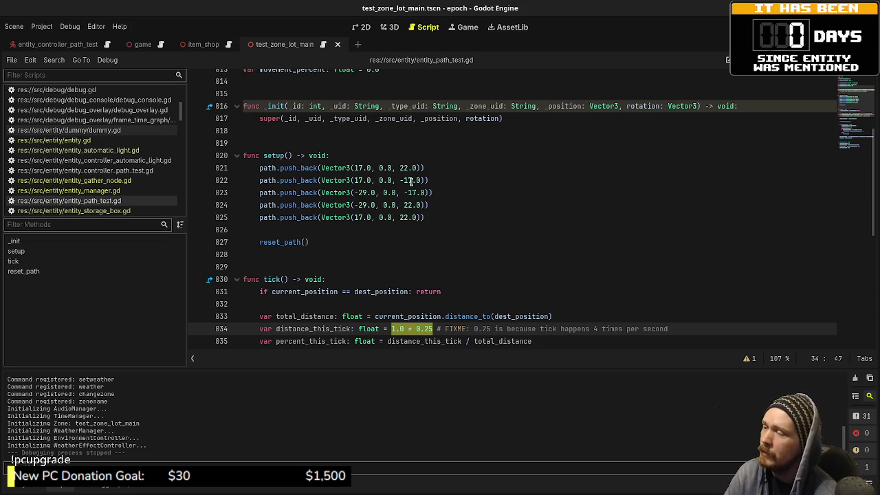
Examine the 1.0 * 0.25 per-tick distance expression on line 34.
scroll(411, 180, "down", 2)
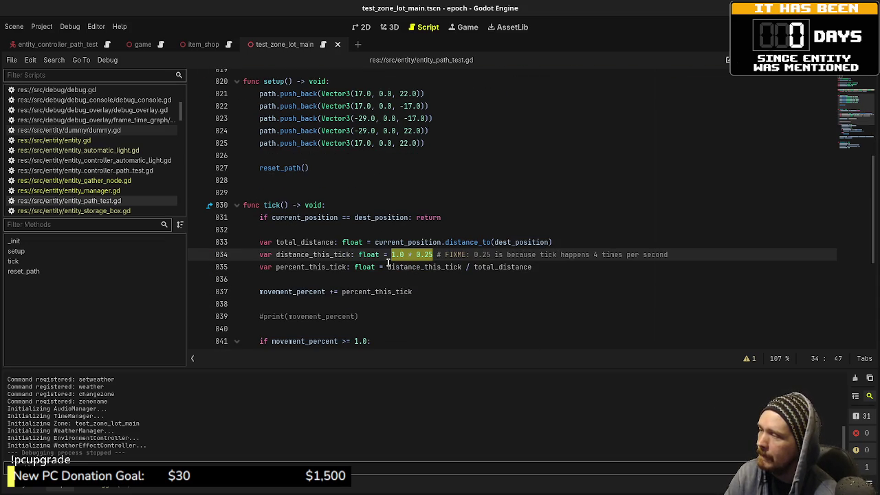
mouse_move(369, 258)
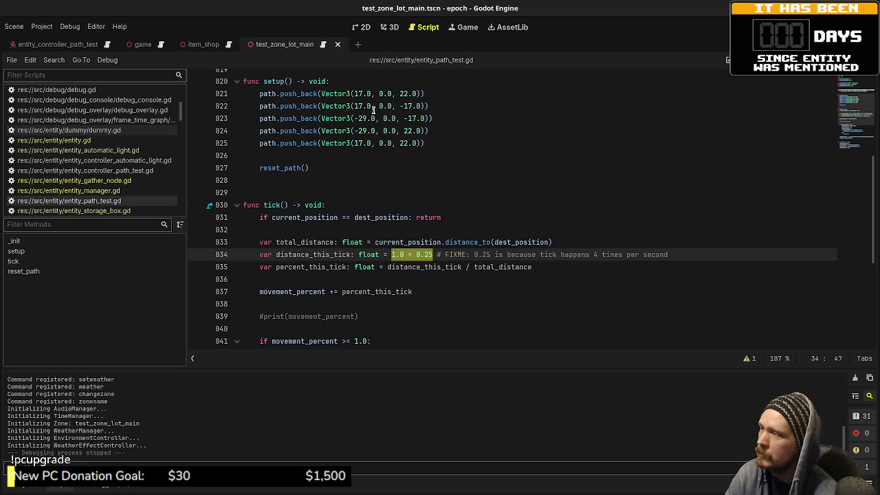
mouse_move(401, 287)
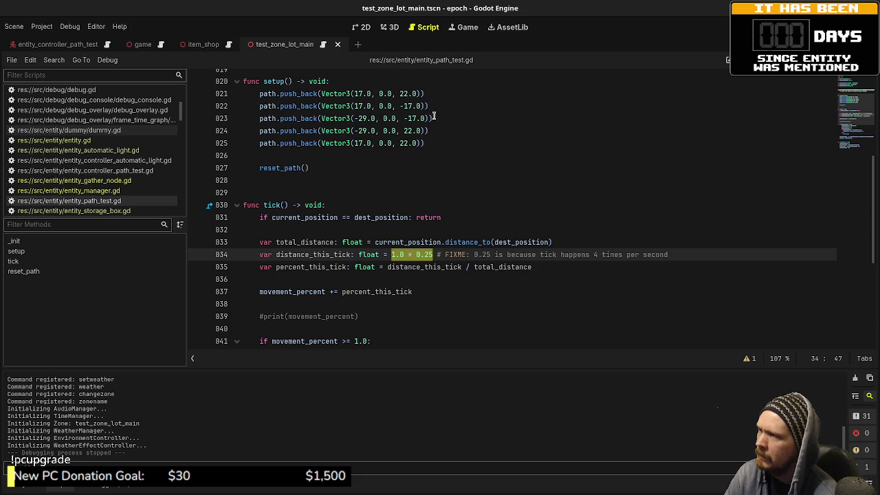
left_click(423, 254)
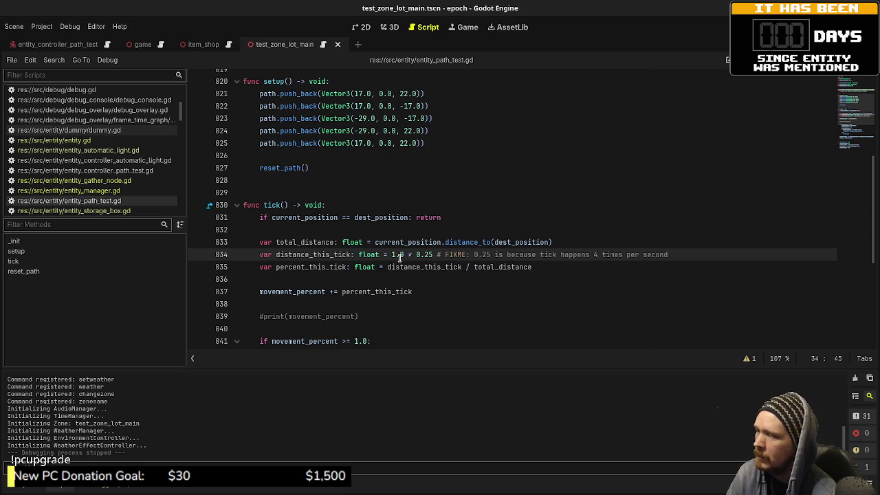
left_click_drag(391, 255, 433, 255)
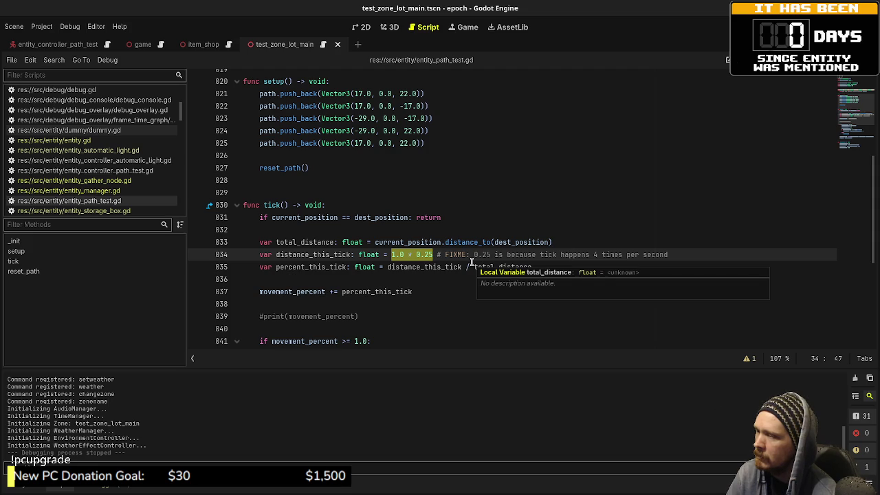
left_click(472, 266)
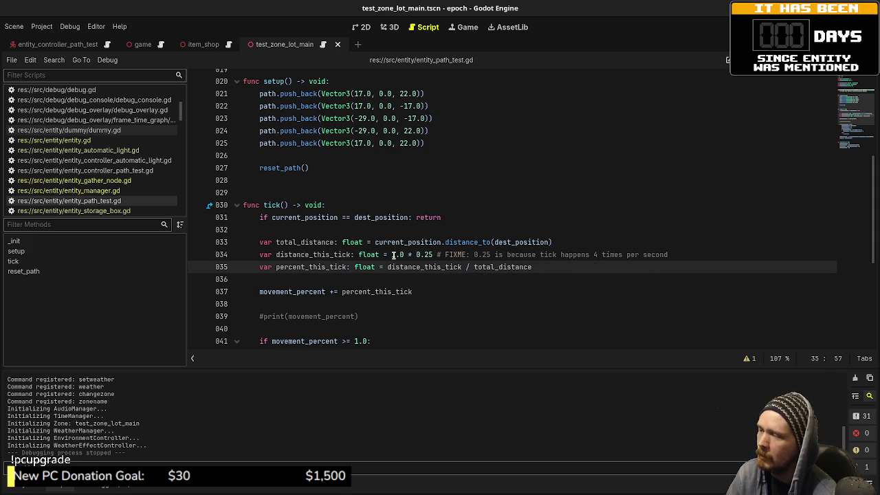
left_click_drag(393, 254, 435, 254)
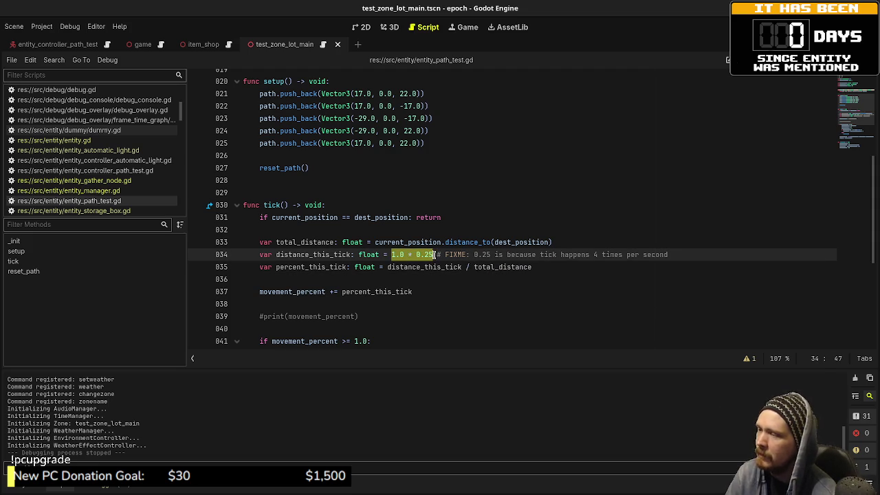
Compare distance_this_tick against distanceThisTick (16.0 * delta) in VS Code's unit.js.
left_click(395, 256)
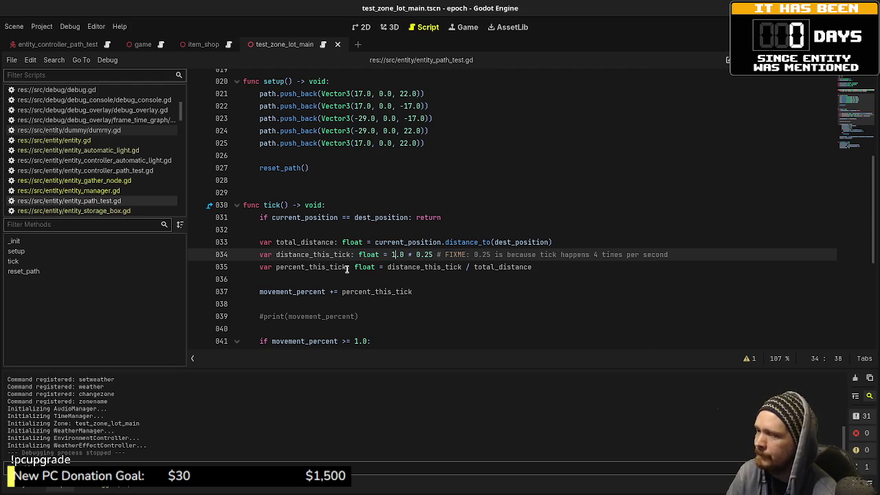
double_click(432, 266)
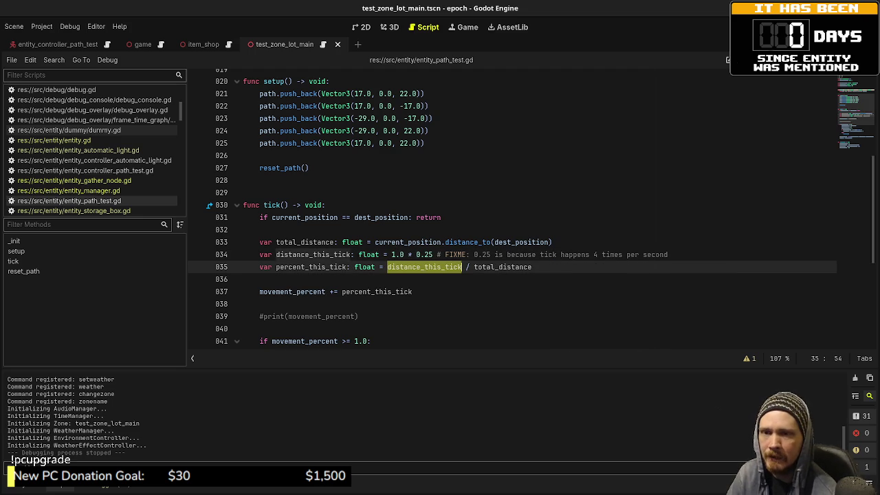
key("alt+Tab")
double_click(305, 252)
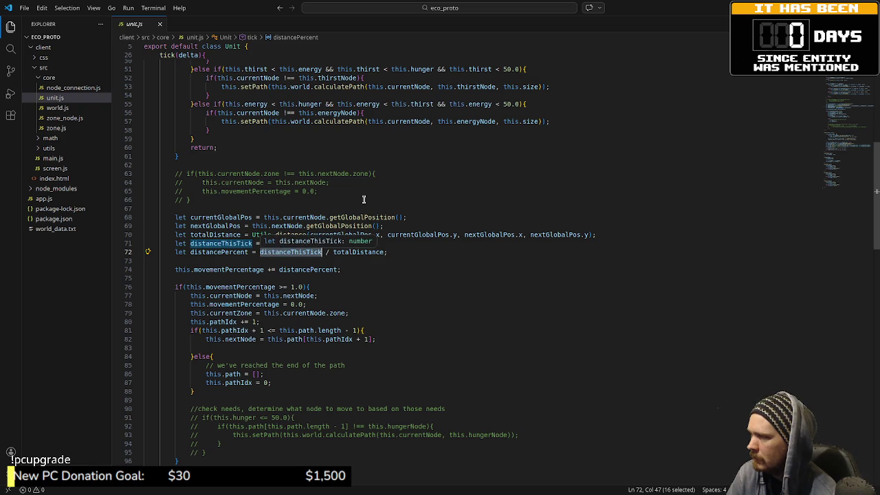
Float the unit.js window over the Godot tick code to compare, then minimize it.
key("Up")
key("Up")
key("Up")
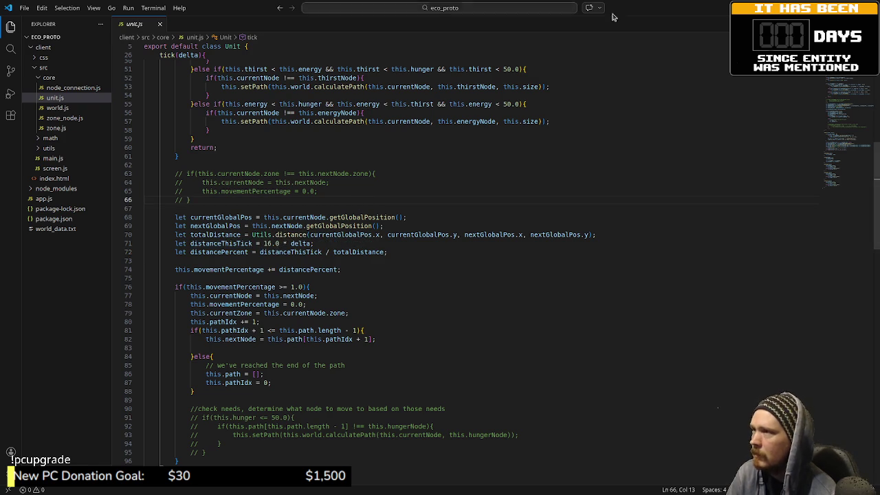
mouse_move(724, 17)
left_mouse_down()
mouse_move(687, 318)
mouse_move(614, 279)
mouse_move(621, 273)
mouse_move(617, 286)
left_mouse_up()
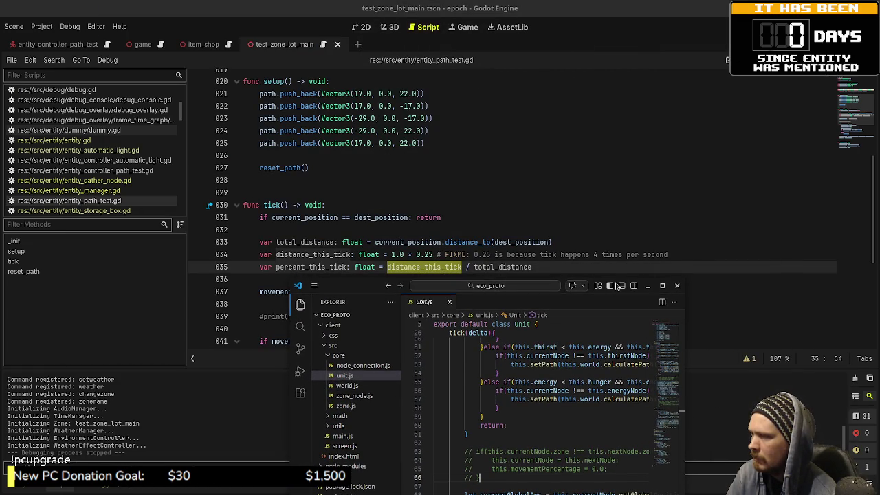
left_click_drag(617, 285, 601, 211)
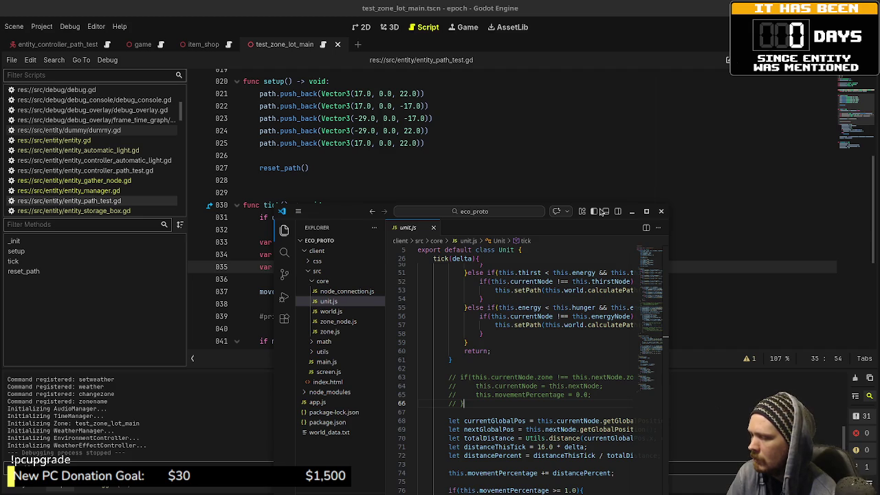
mouse_move(601, 211)
left_mouse_down()
mouse_move(589, 334)
mouse_move(584, 285)
left_mouse_up()
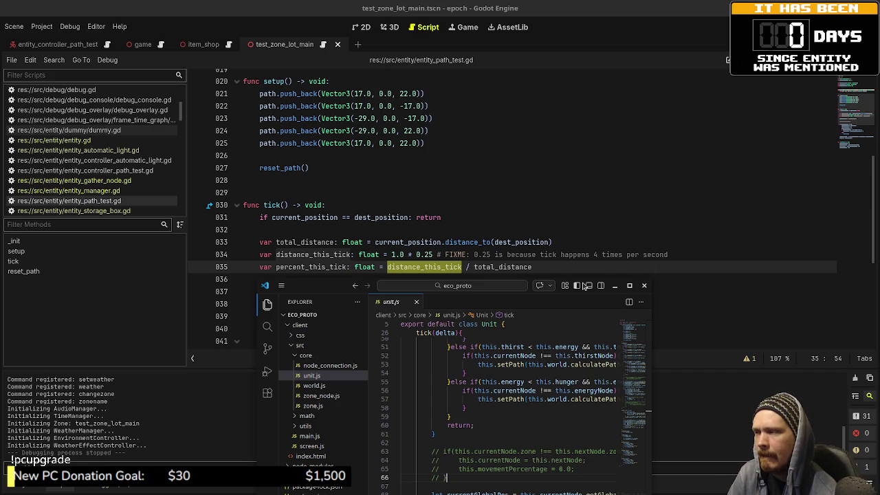
left_click(615, 285)
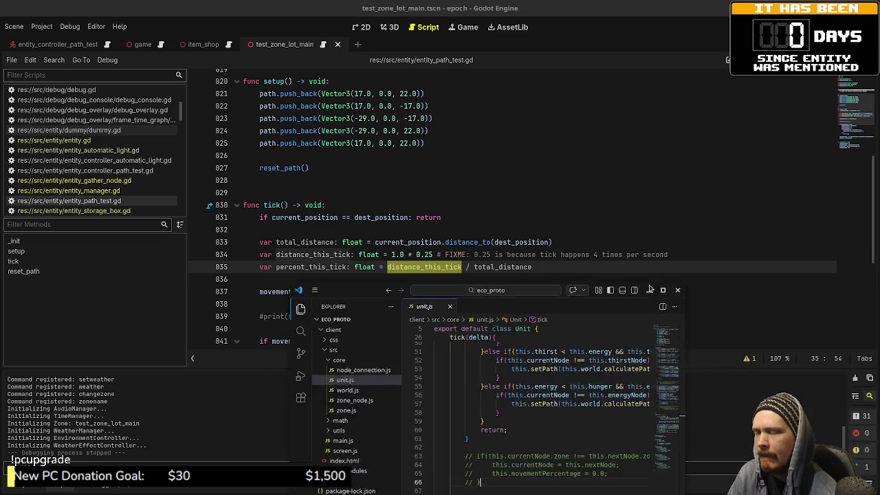
scroll(415, 293, "down", 3)
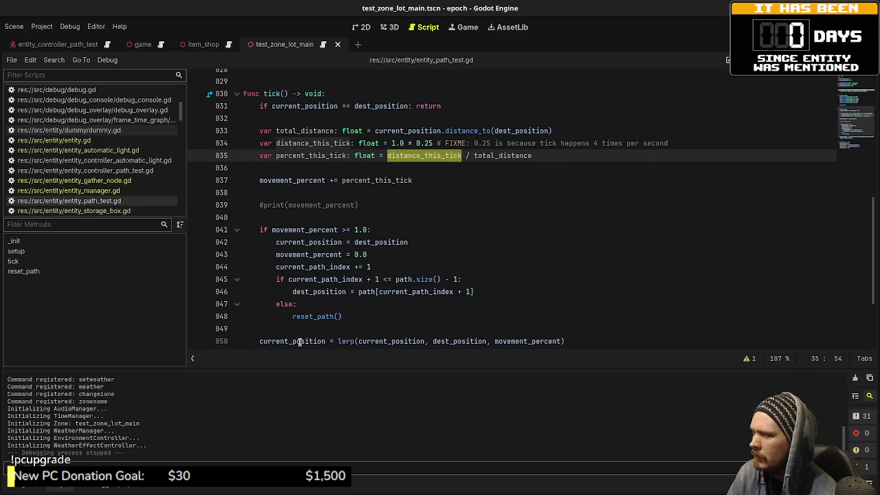
Trace the uses of total_distance, distance_this_tick and percent_this_tick in tick().
mouse_move(303, 341)
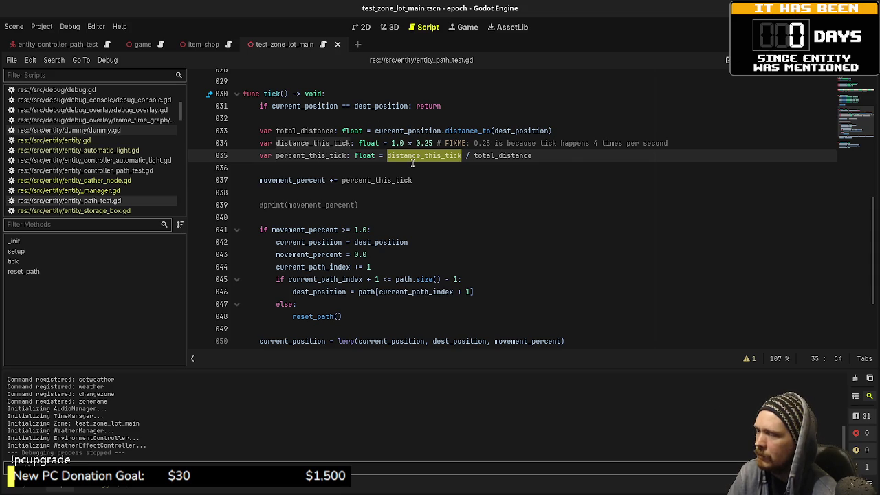
double_click(490, 155)
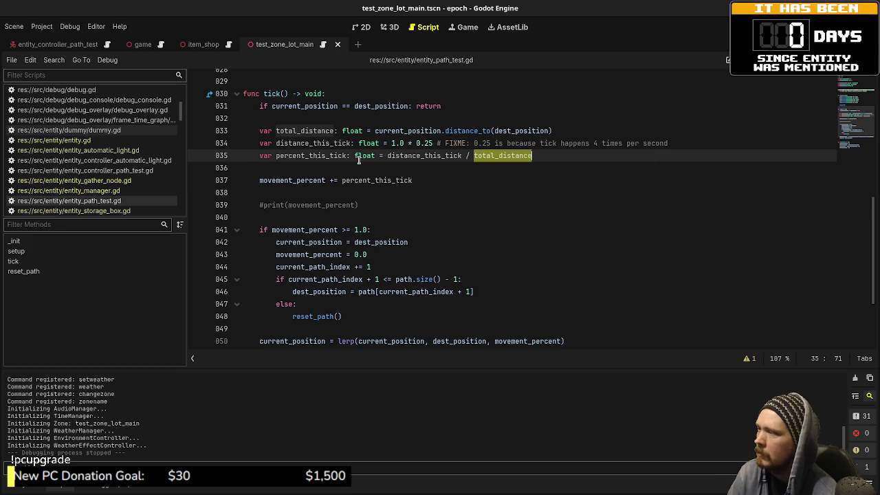
double_click(411, 156)
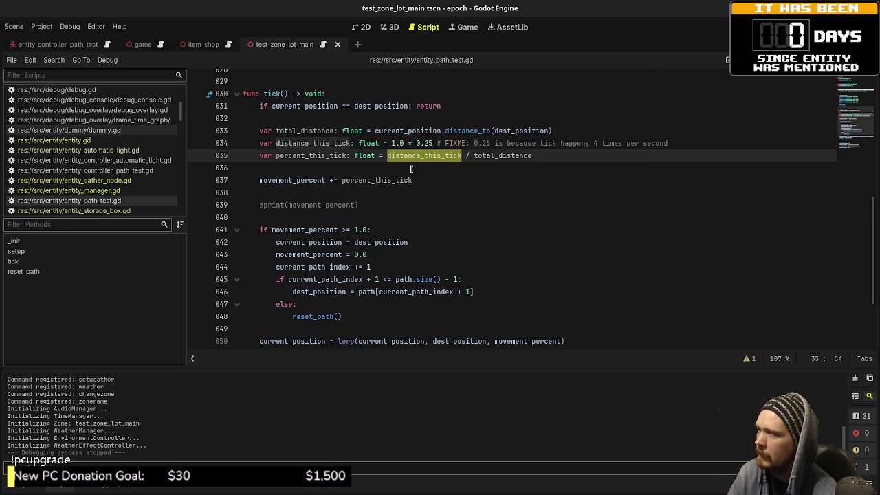
mouse_move(354, 182)
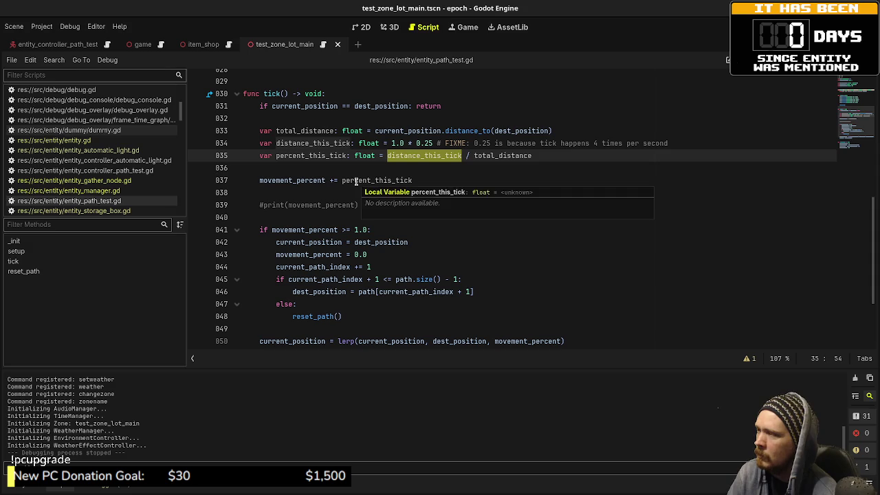
double_click(315, 156)
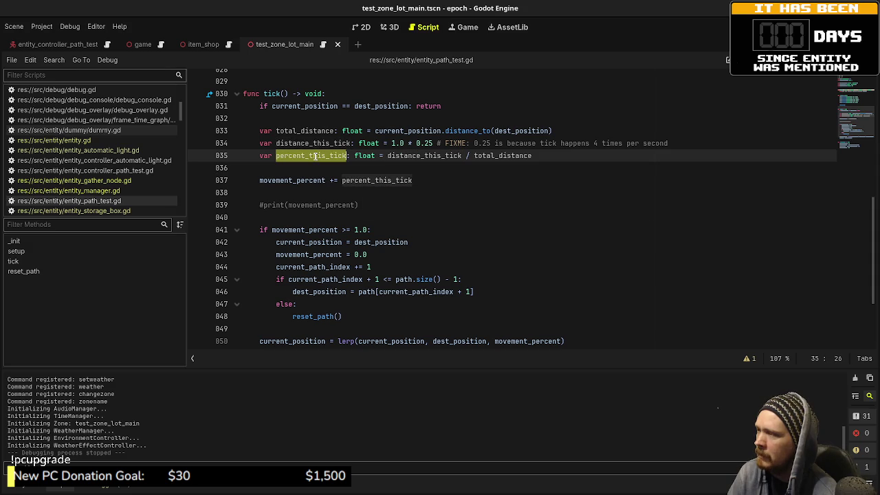
double_click(371, 181)
scroll(416, 241, "down", 1)
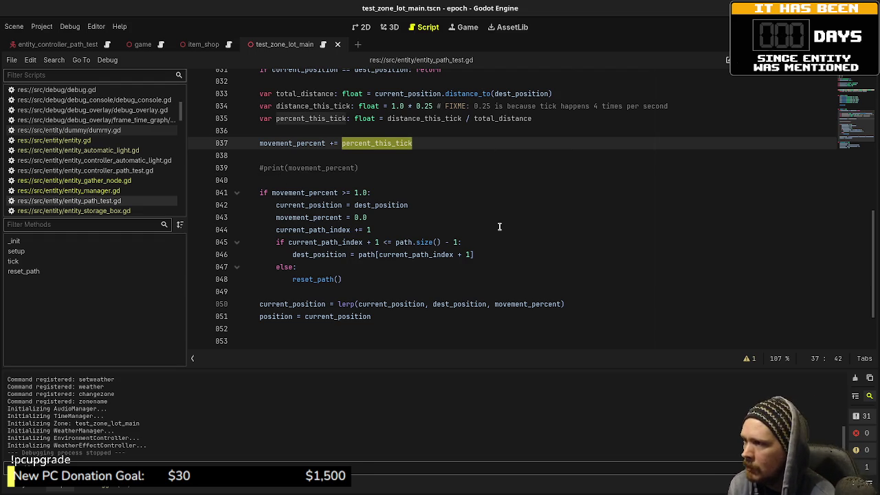
Replace 1.0 * 0.25 with 1.0 and save to launch the game.
left_click_drag(391, 105, 432, 106)
type("1.0")
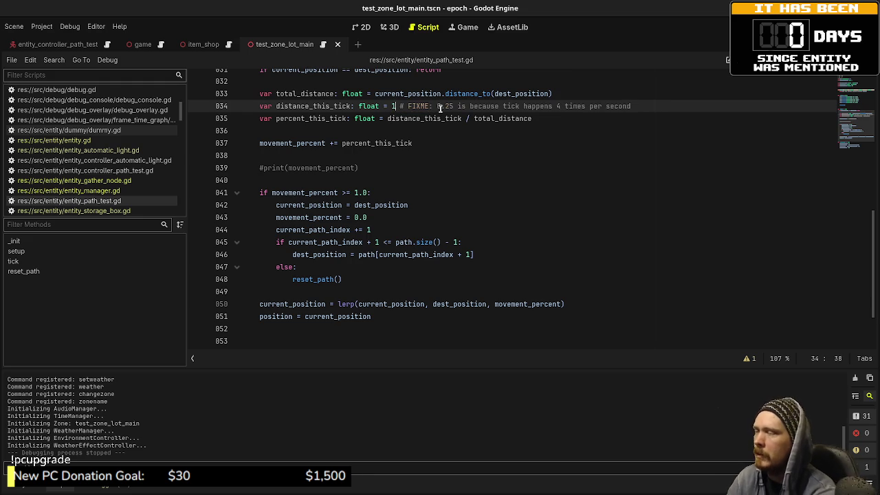
key("ctrl+s")
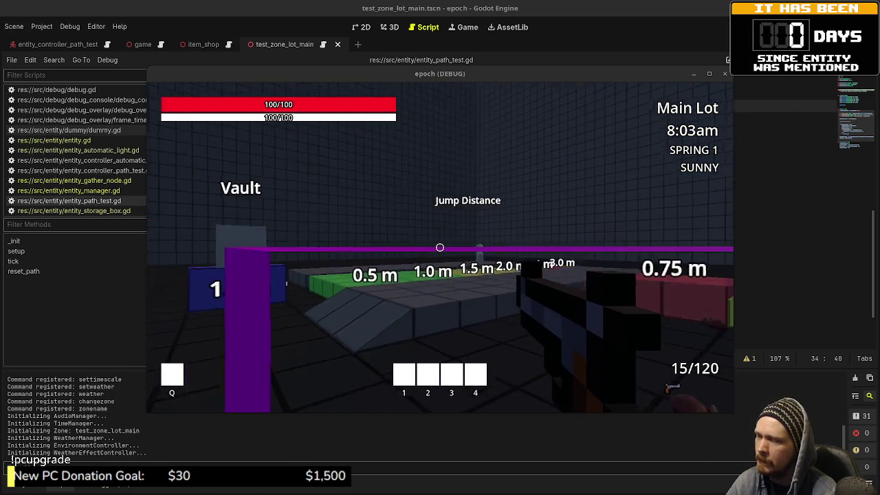
Walk around the slope, Jump Height and Ladder Climb areas, then stop the game.
left_click(440, 248)
key("s")
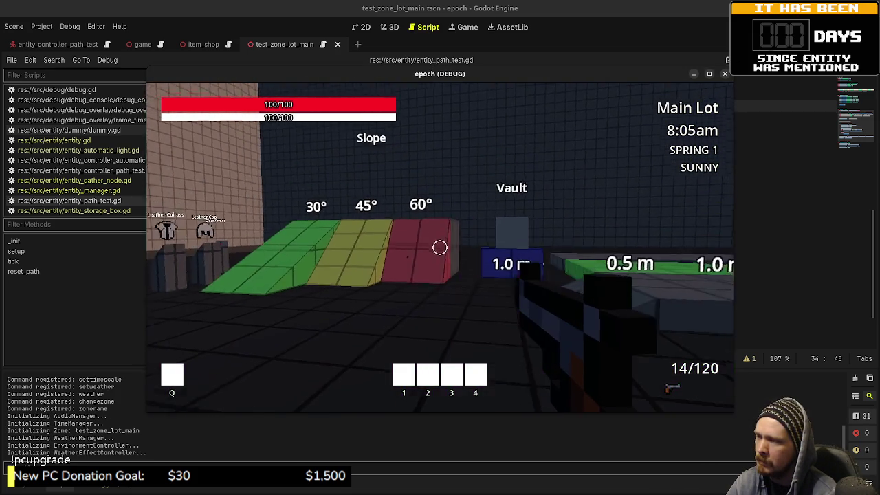
key("w")
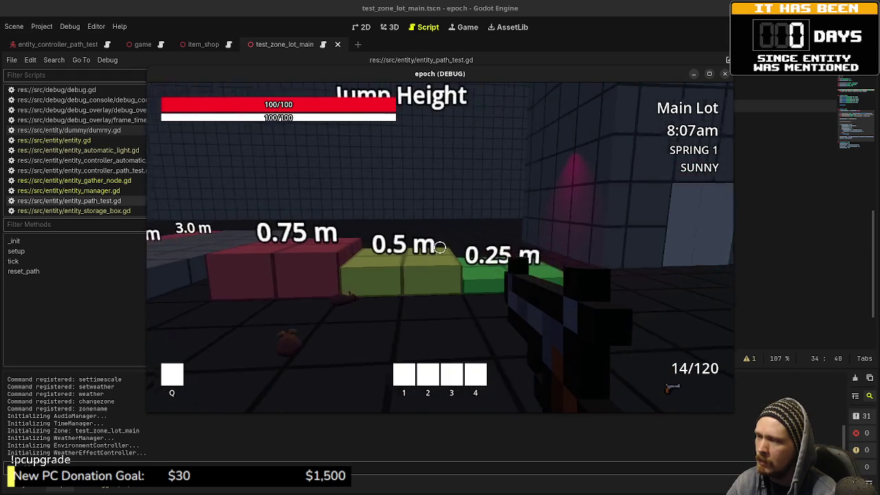
key("s")
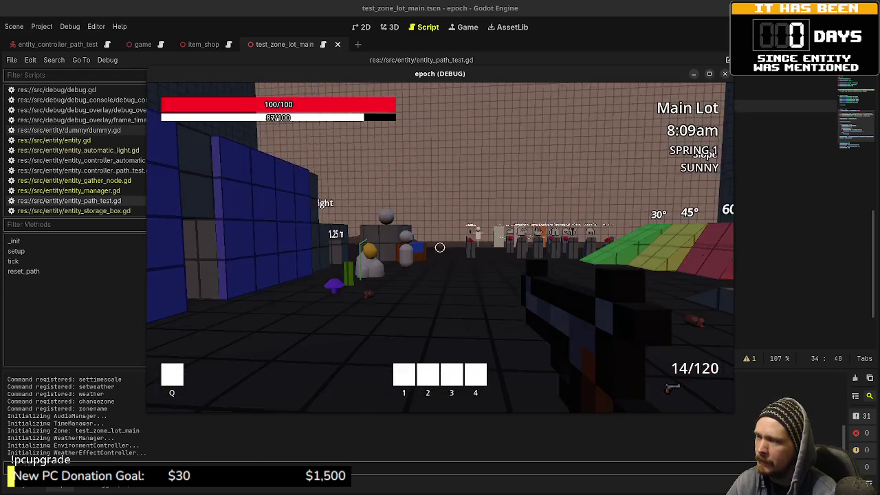
key("w")
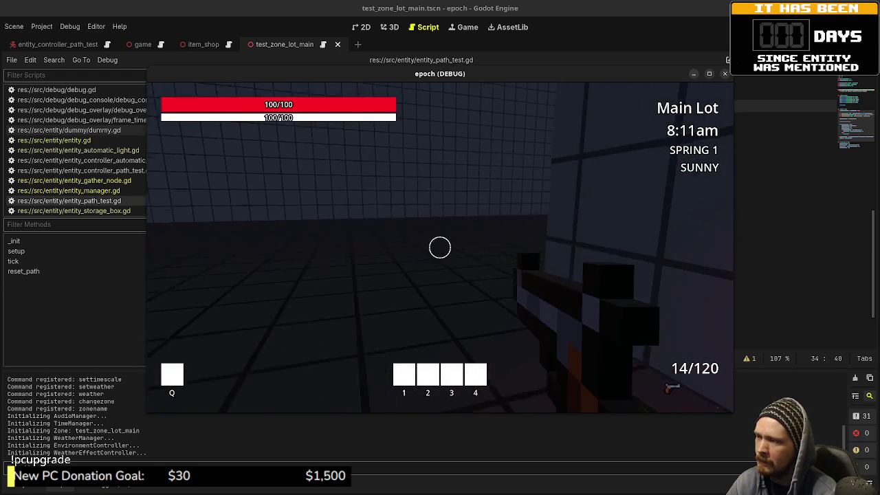
key("w")
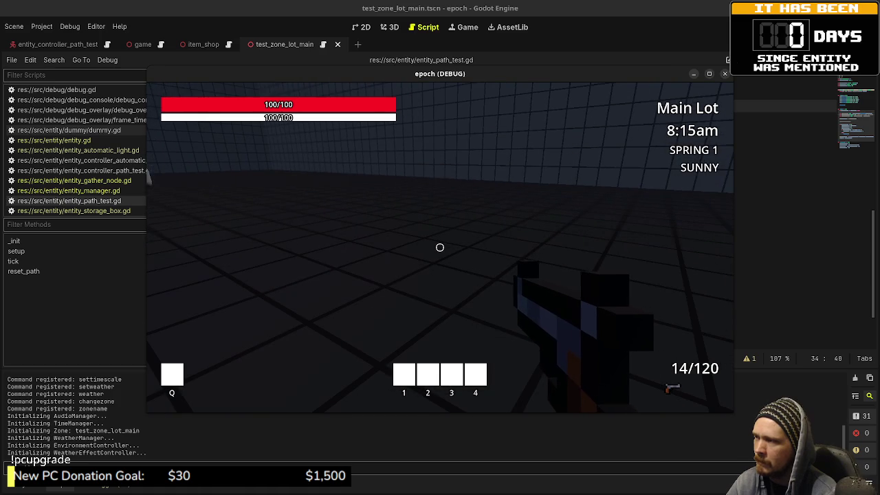
key("Escape")
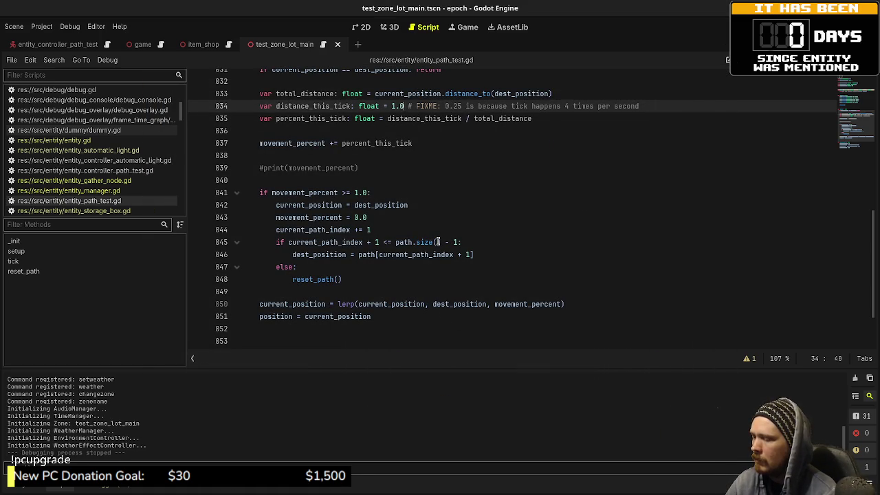
Change the per-tick distance to 1.0 / 8.0, save, and relaunch the game.
type("/ 8.0")
key("ctrl+s")
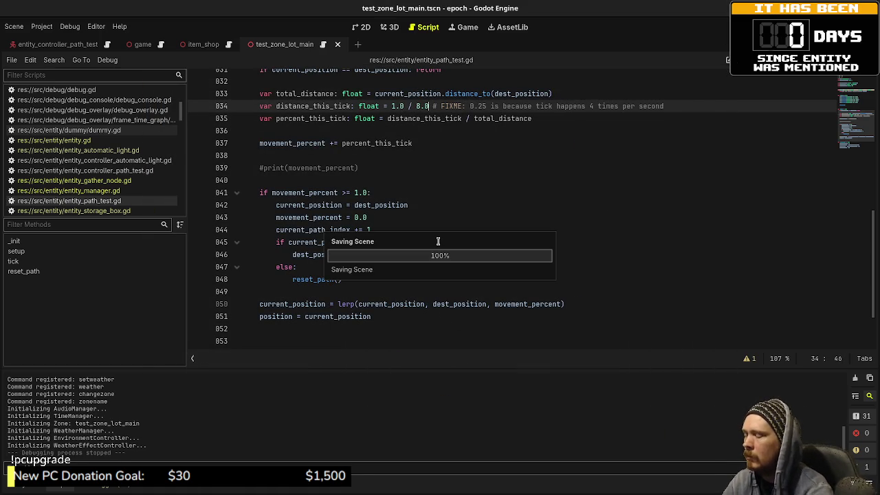
key("F5")
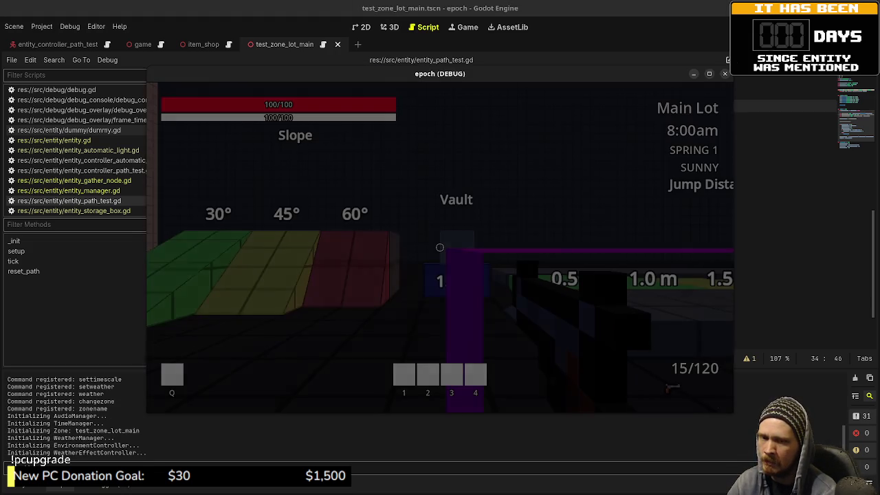
Walk onto the green 0.25 m platform, then sprint past the jump platforms along the NPC row.
key("w")
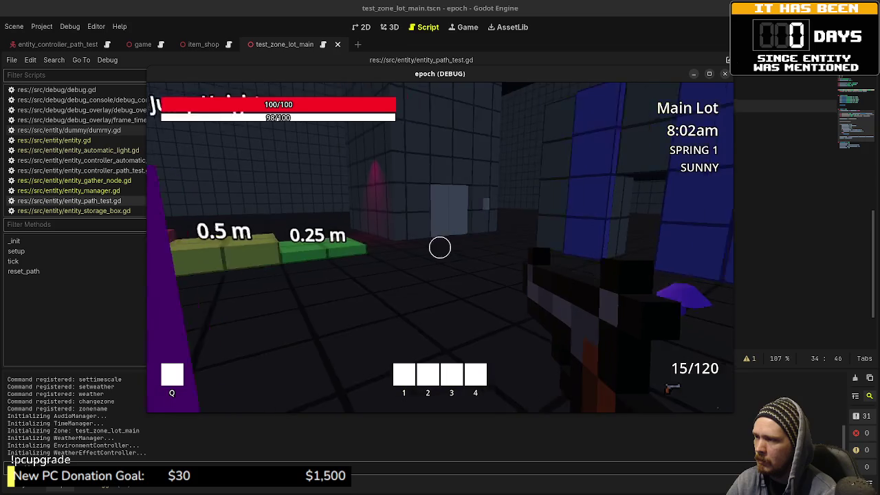
mouse_move(440, 247)
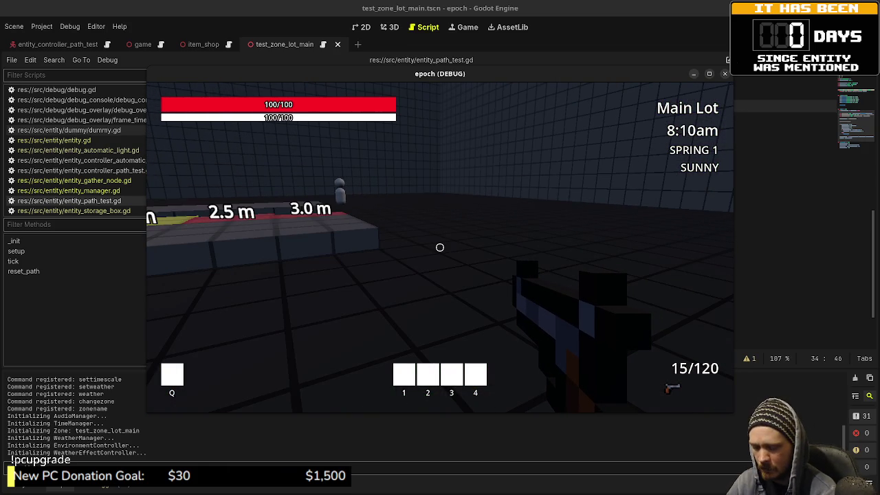
key("shift+w")
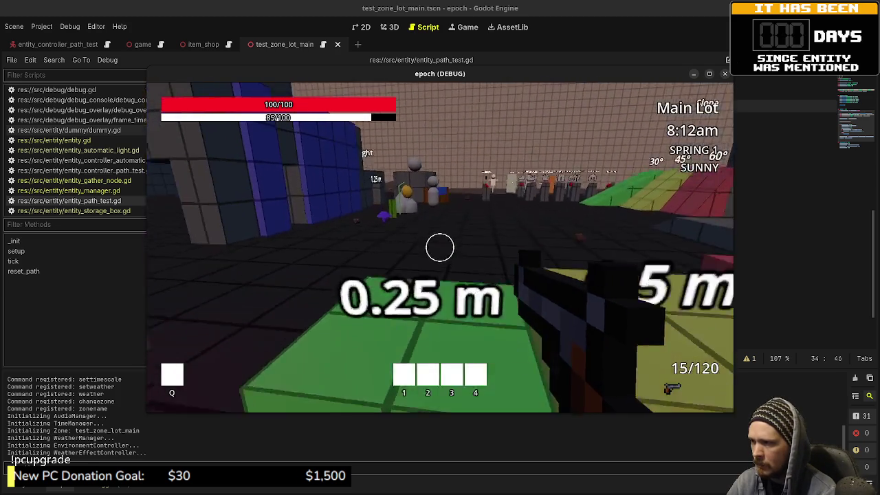
key("w")
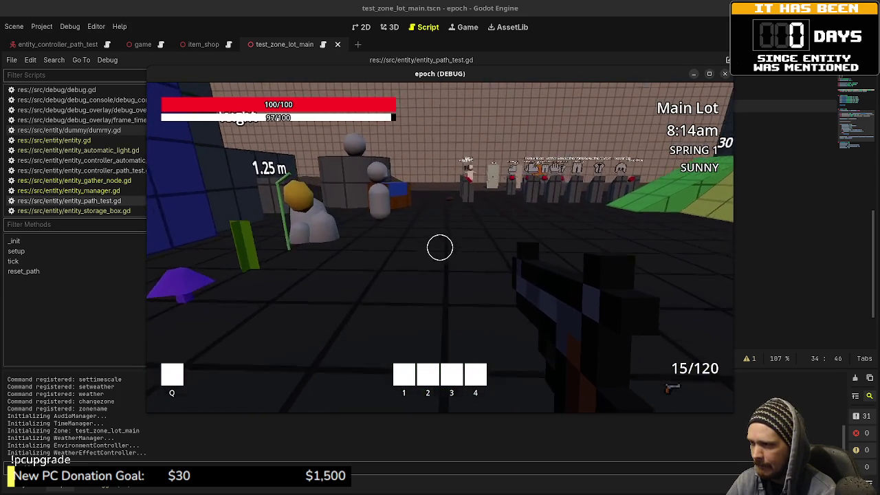
key("shift+w")
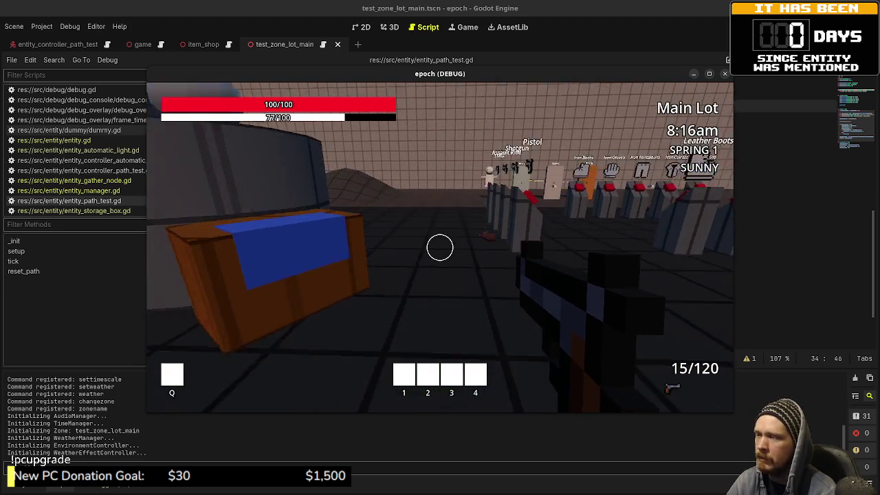
key("shift+w")
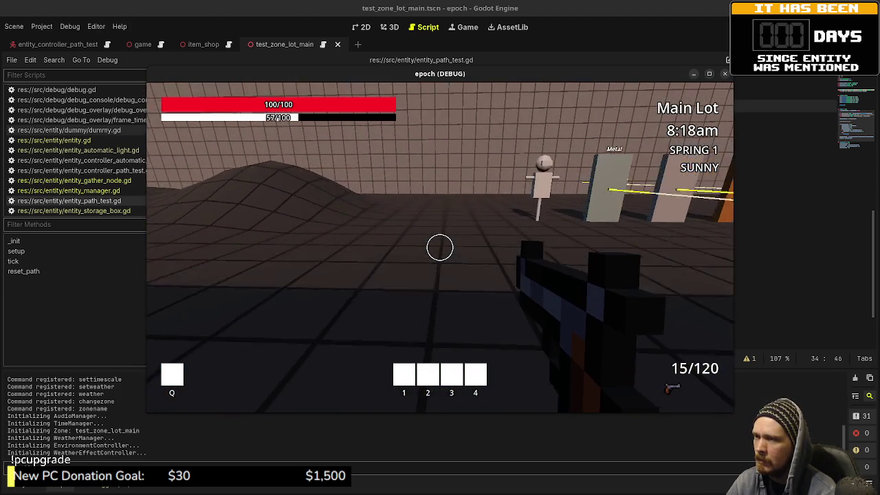
key("shift+w")
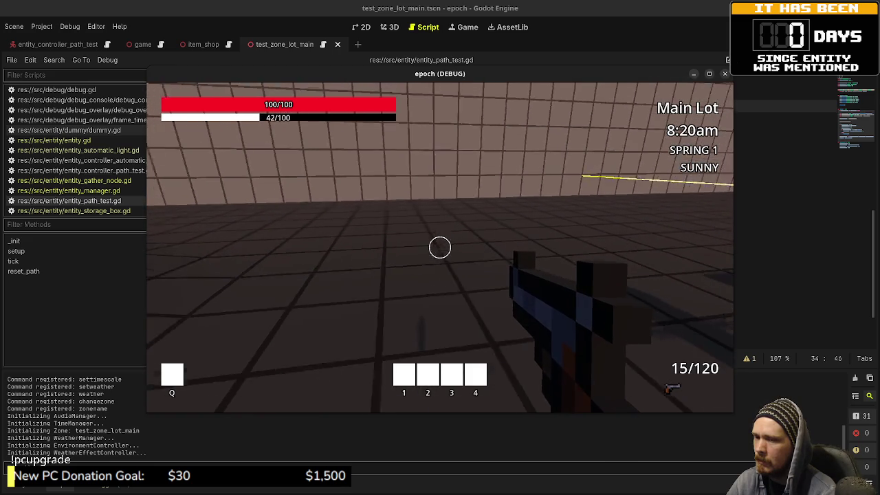
Move through the Ladder Climb and Crouch Height area toward the wall, then stop the game.
key("w")
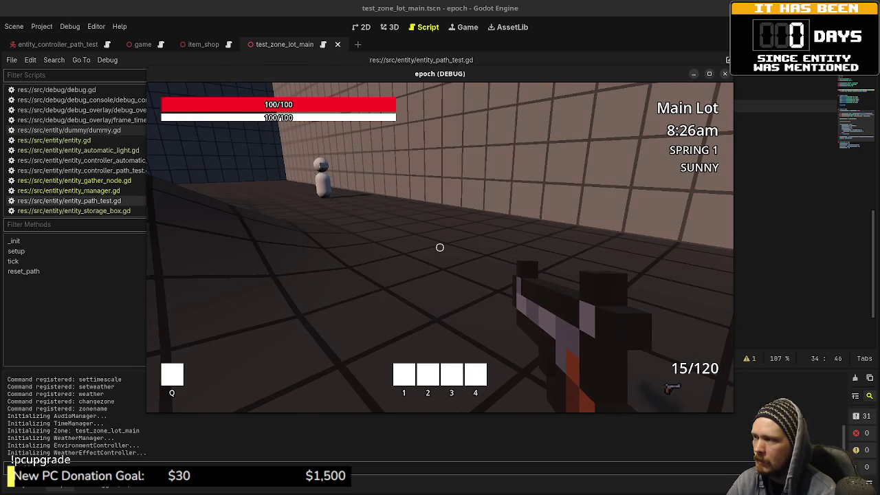
key("shift+w")
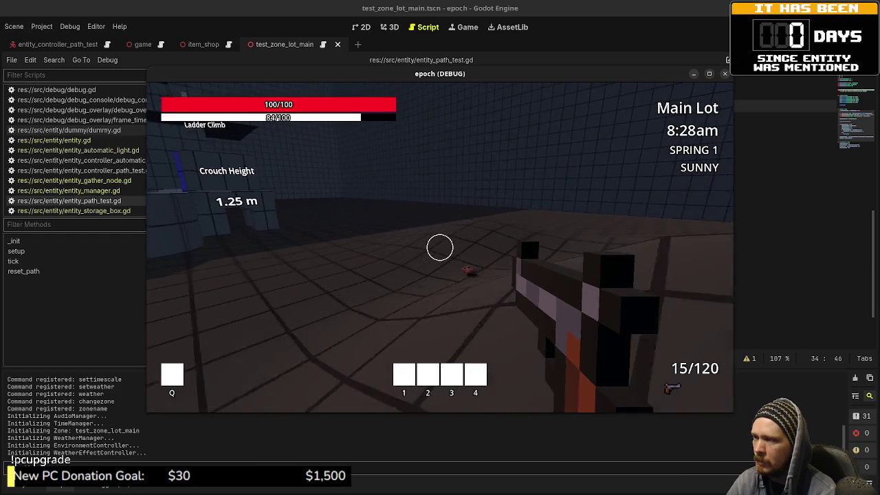
key("shift+w")
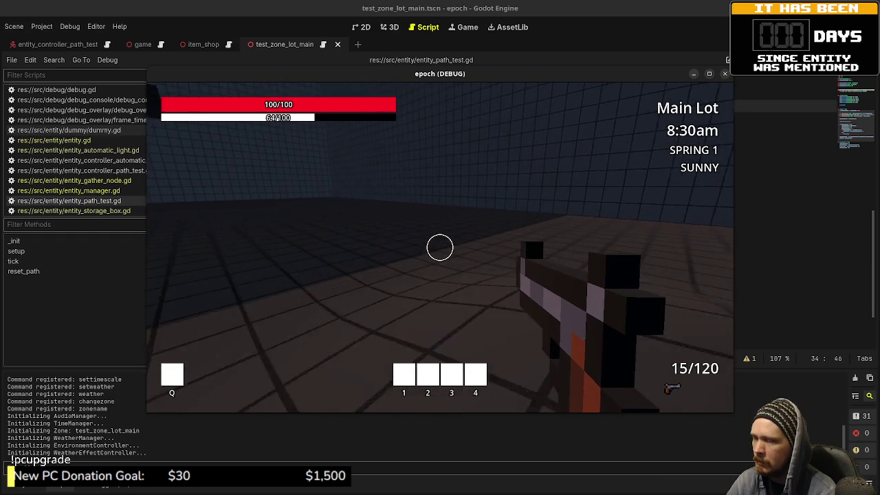
key("shift+w")
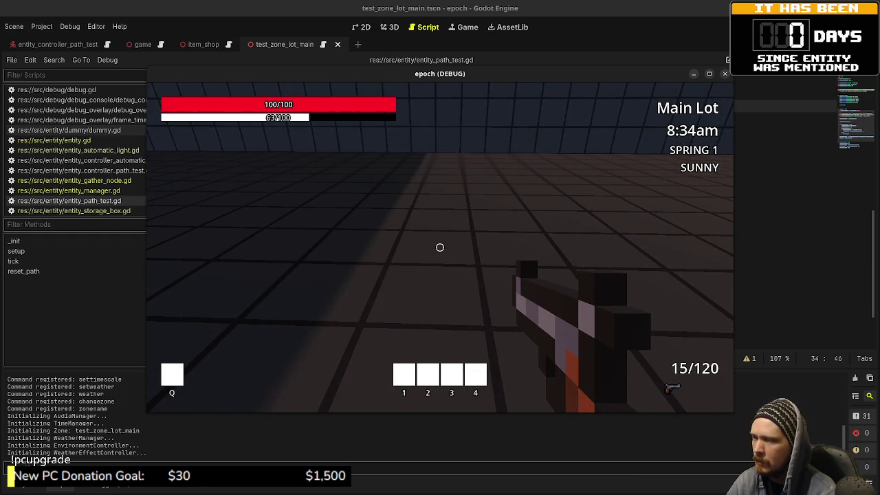
key("F8")
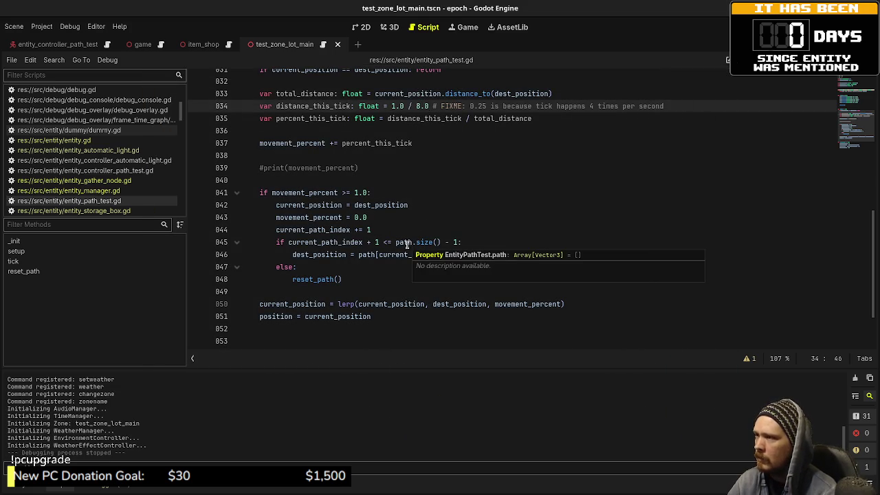
Change line 34's distance_this_tick to 1.0 / 16.0, remove the stray 's', and save.
key("BackSpace")
key("BackSpace")
key("BackSpace")
type("16")
key("ctrl+s")
type(".0s")
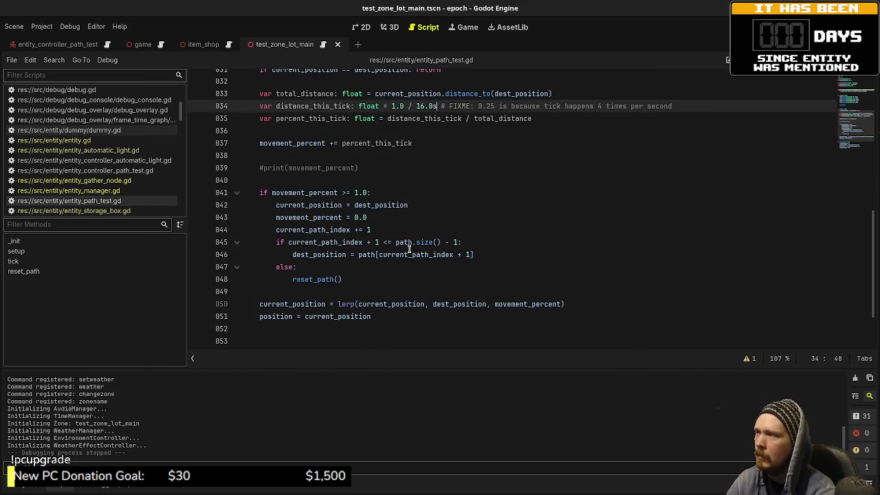
key("BackSpace")
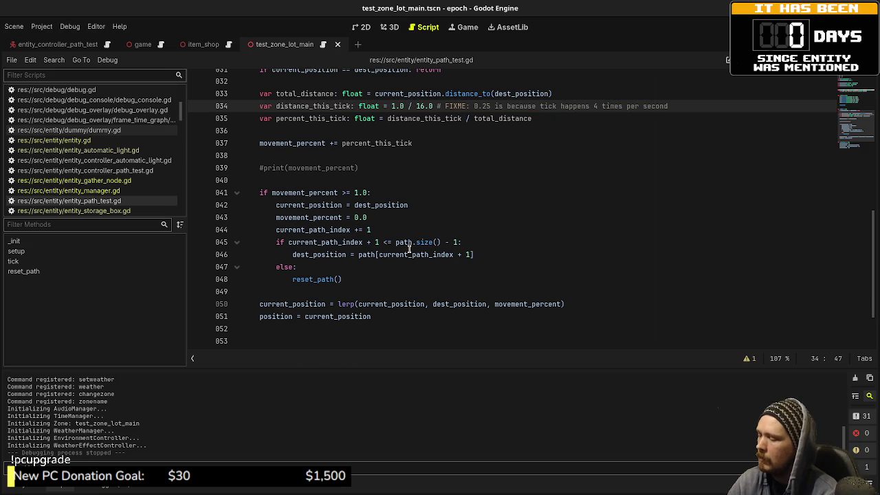
key("ctrl+s")
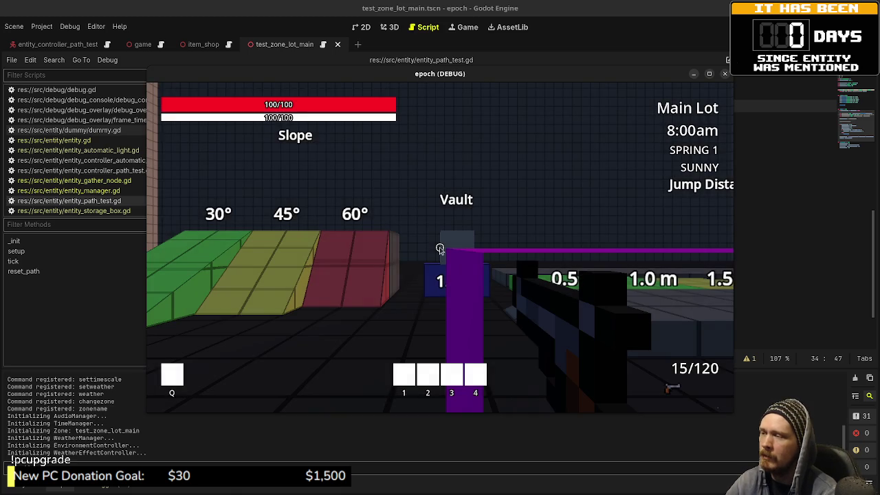
Walk past the 0.25–0.75 m blocks at the 1/16 speed, then stop the game.
left_click(440, 248)
key("w")
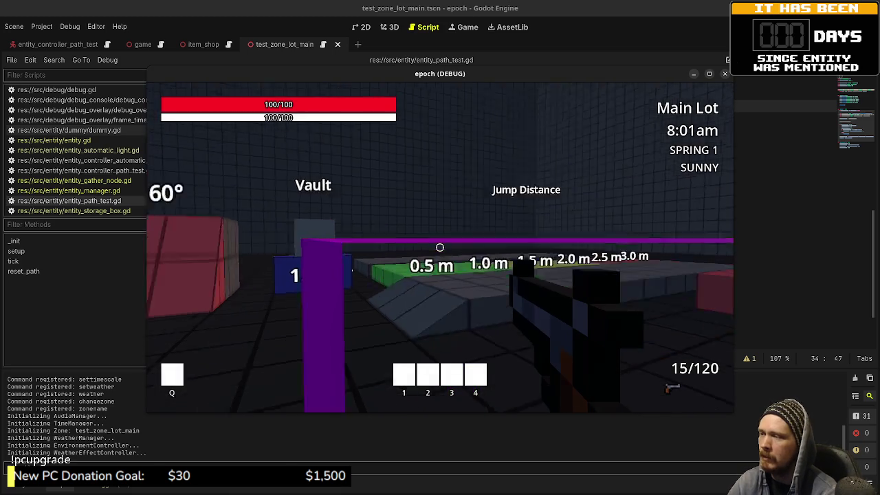
key("w")
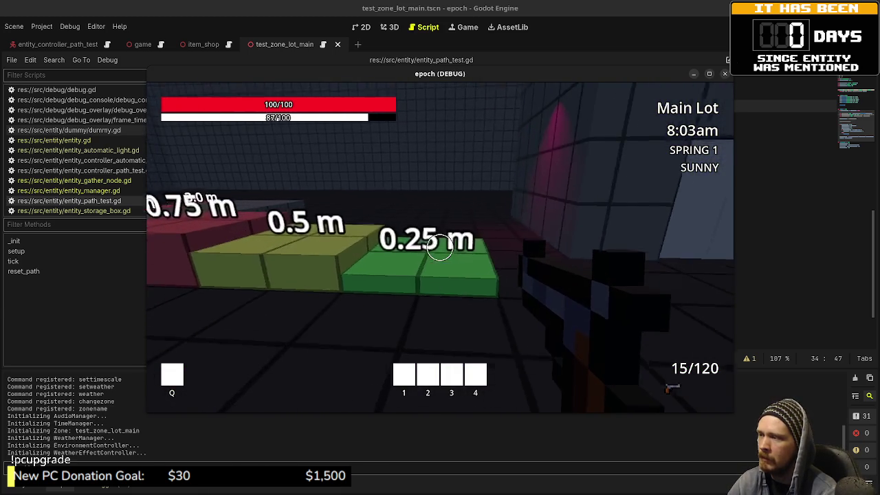
mouse_move(440, 248)
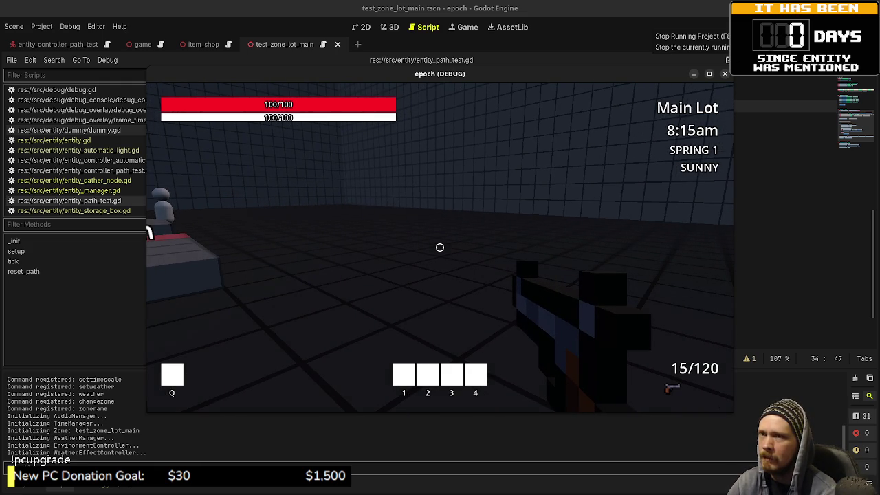
key("F8")
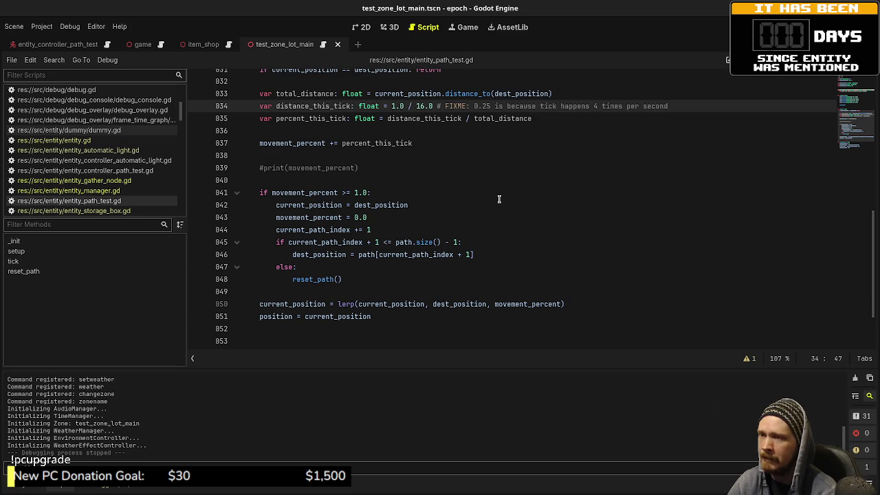
Back away from the magenta cube, cross the tiled room and lot past the Vault block to the blue pillar.
key("F5")
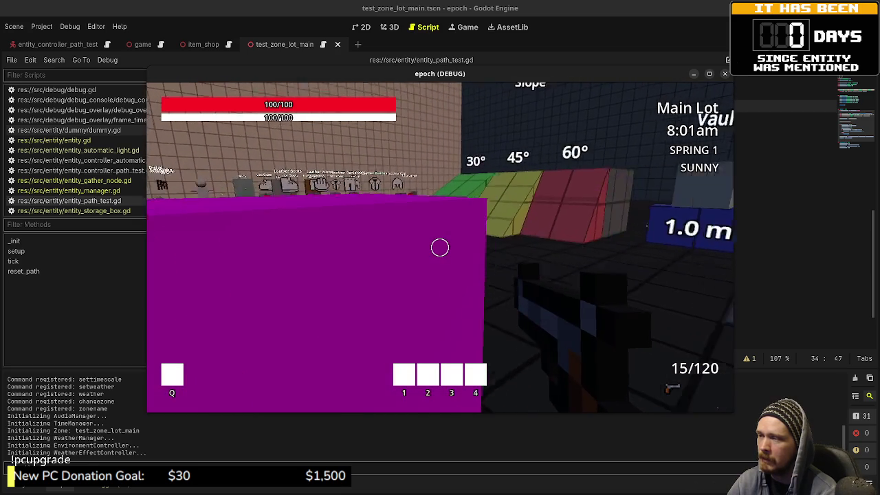
key("s")
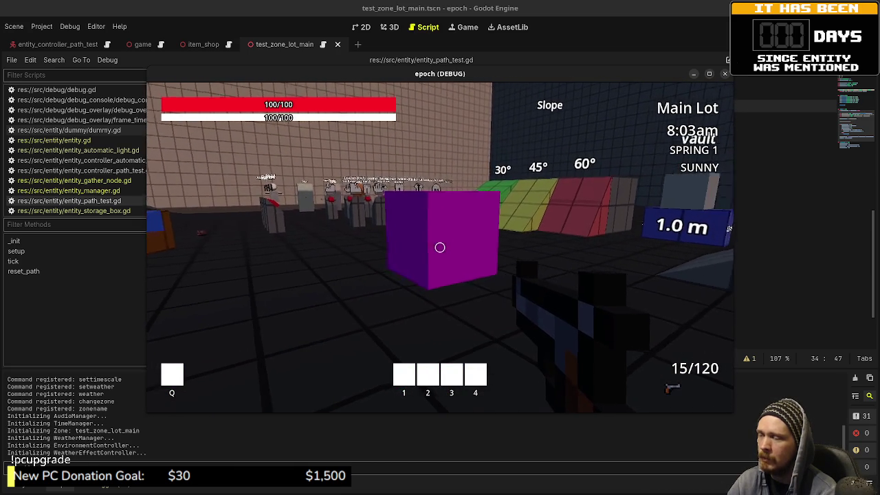
key("s")
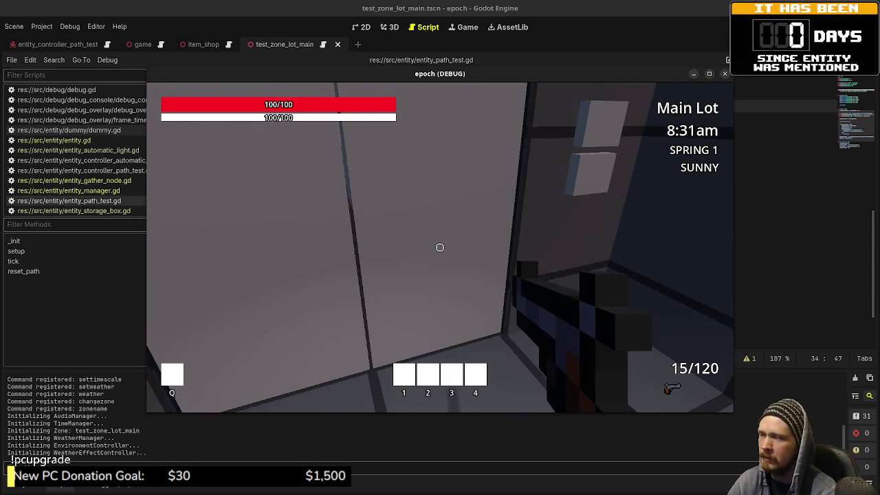
key("w")
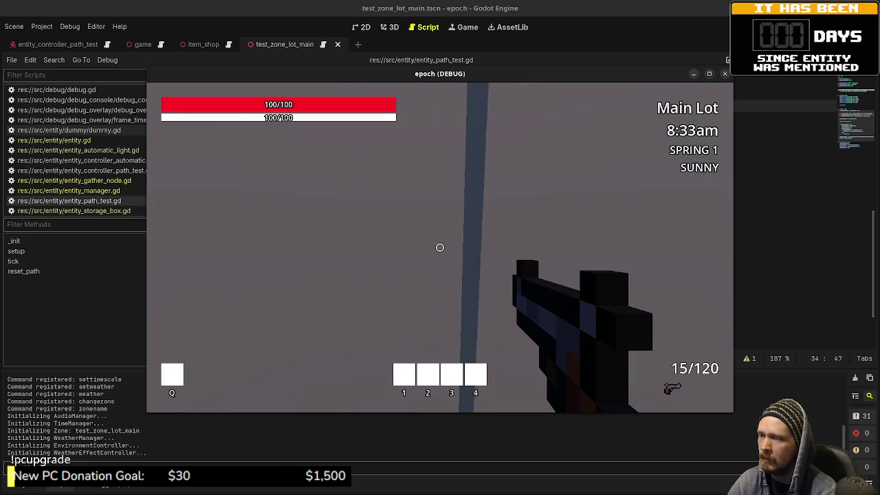
key("shift")
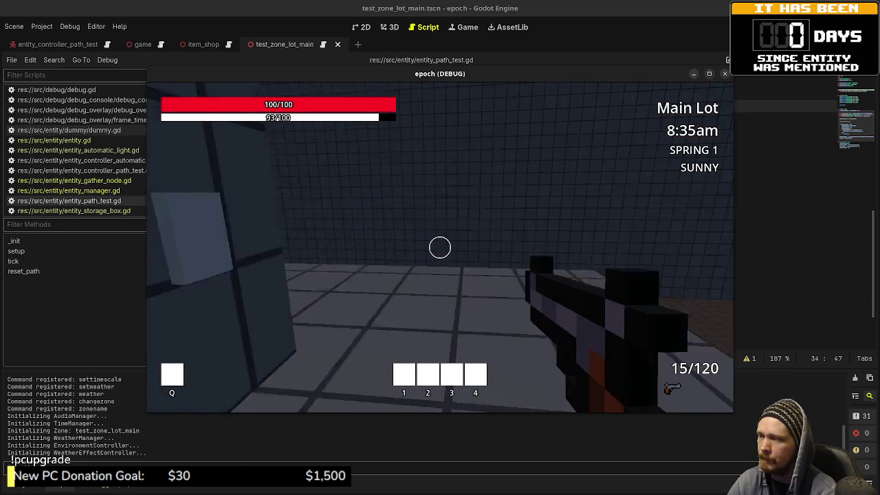
key("w")
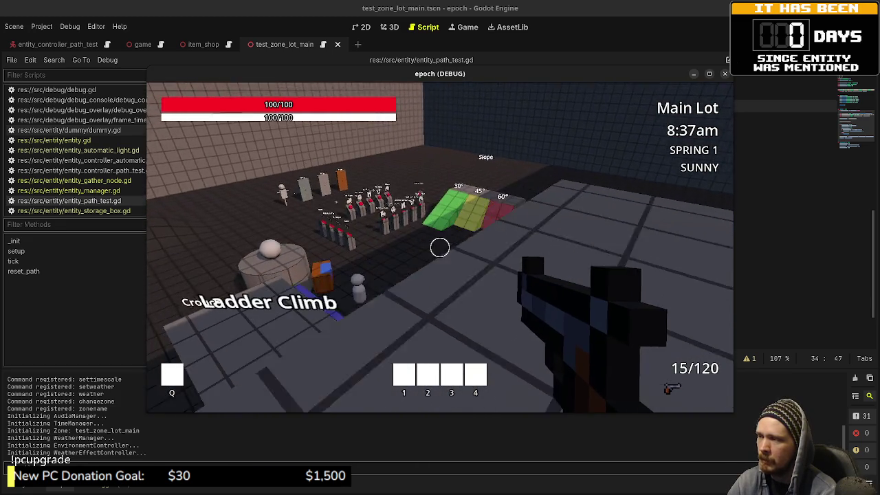
key("w")
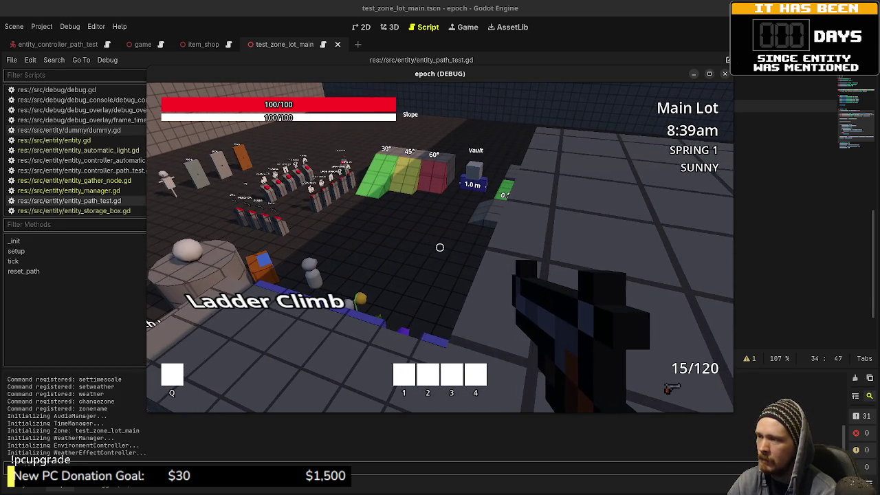
key("shift+w")
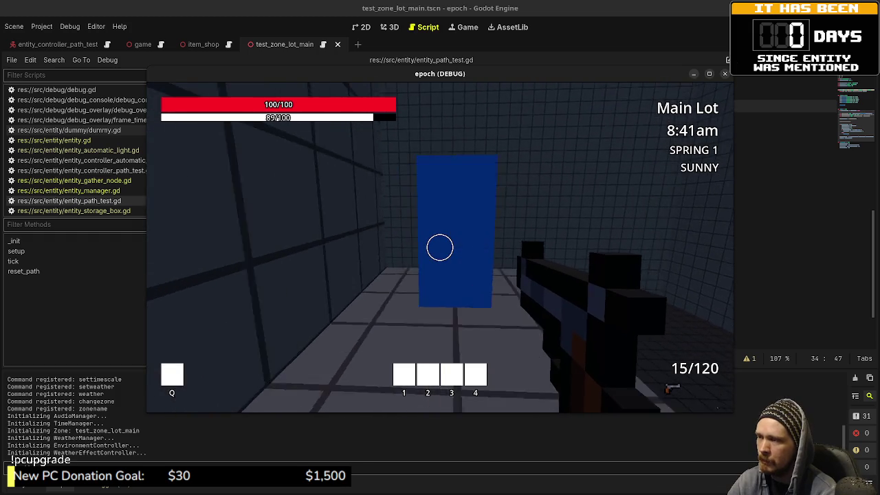
Enter the portal to Town, sprint down the corridor, and take the blue pillar to the Wilderness.
key("w")
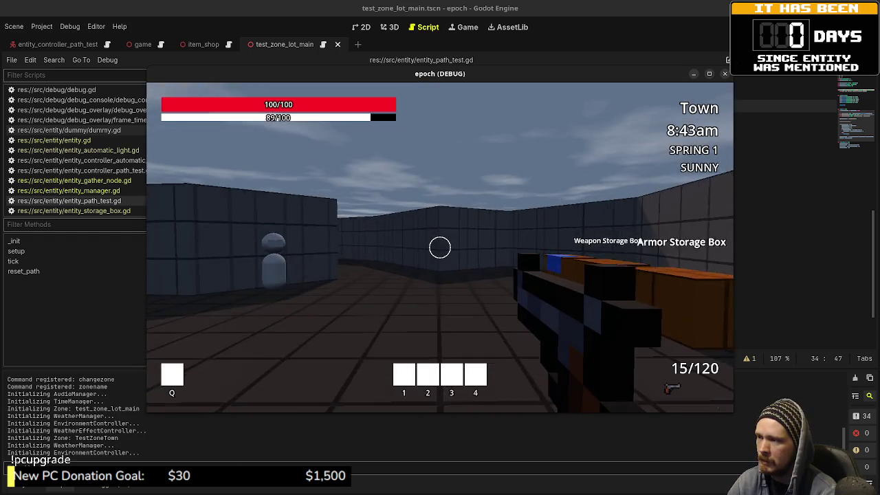
key("w")
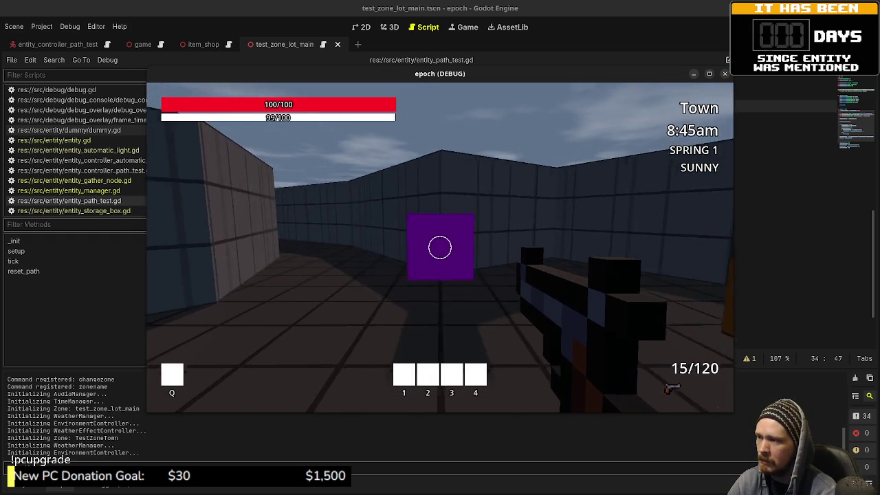
key("shift+w")
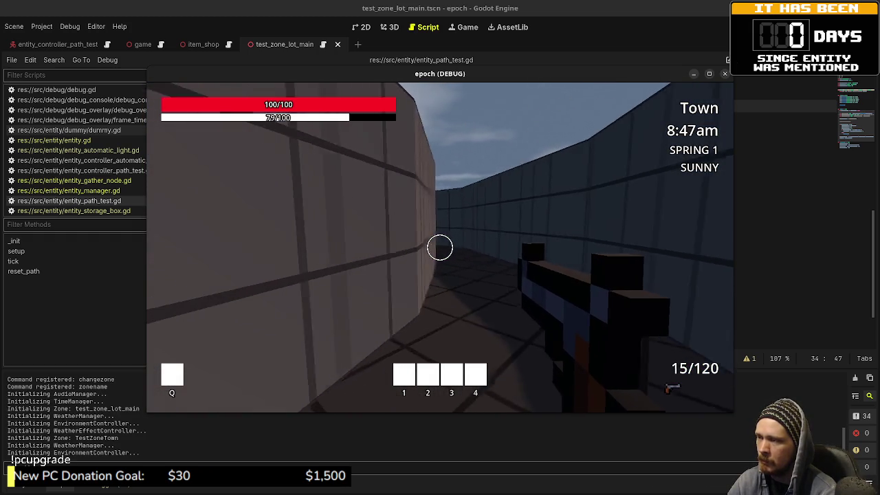
key("shift+w")
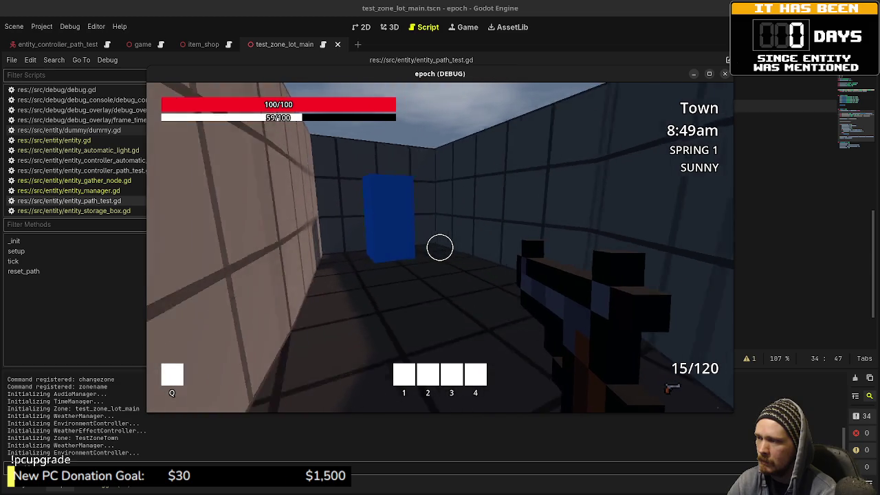
key("shift+w")
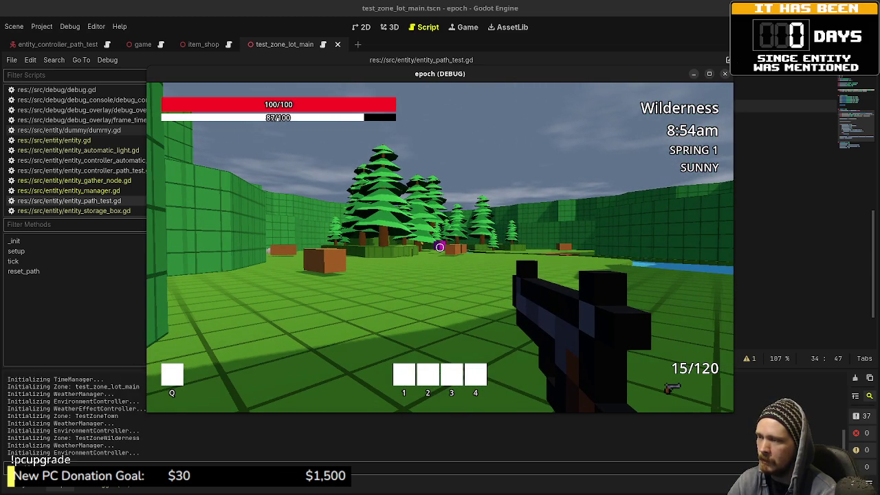
Return through the blue pillar to Town and sprint through the storage room to its portal.
key("w")
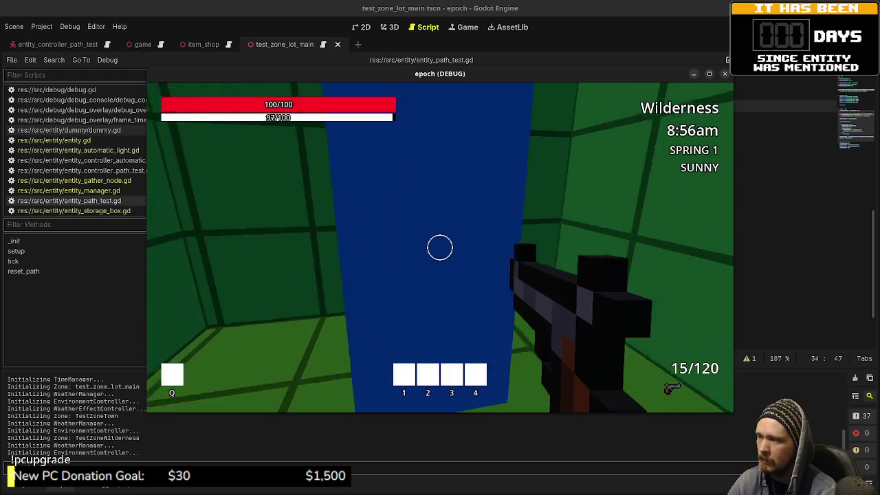
key("shift+w")
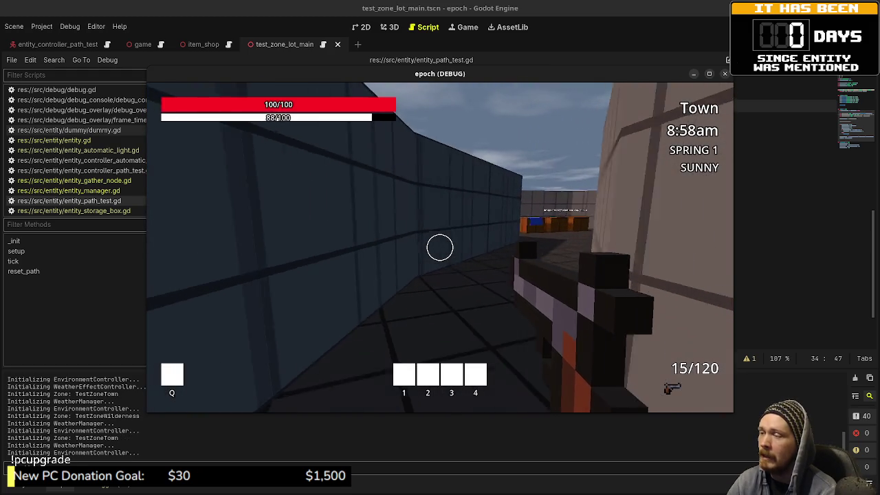
key("shift+w")
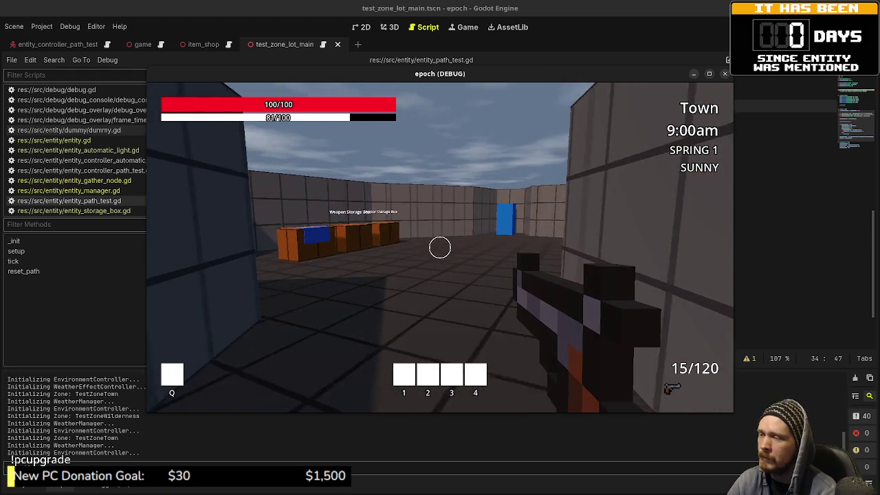
key("shift+w")
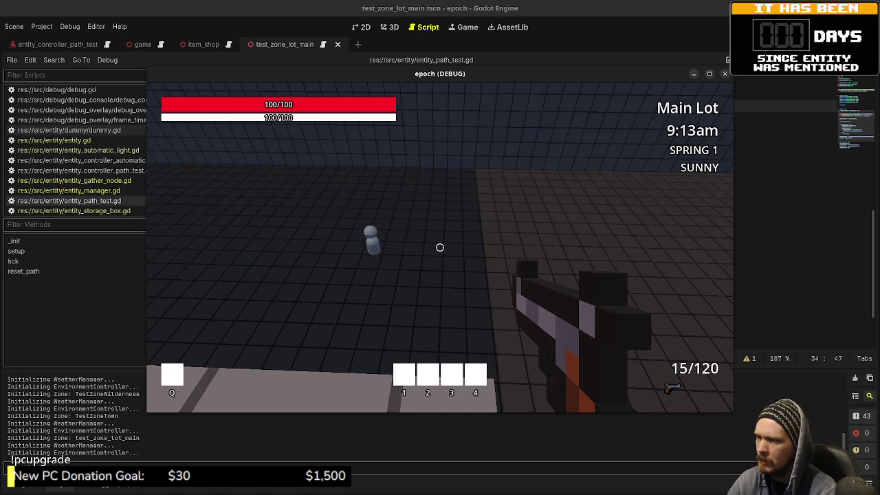
Walk toward the jump distance markers, stop the game, and place the cursor after func tick().
mouse_move(439, 248)
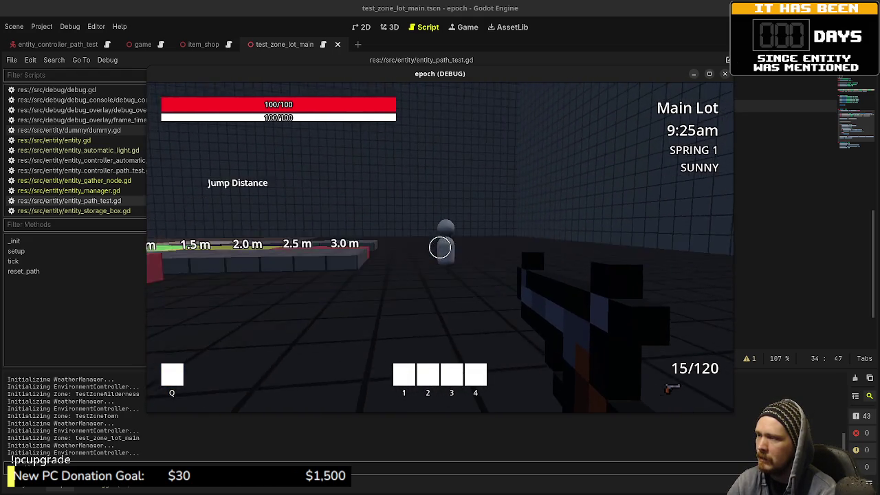
key("w")
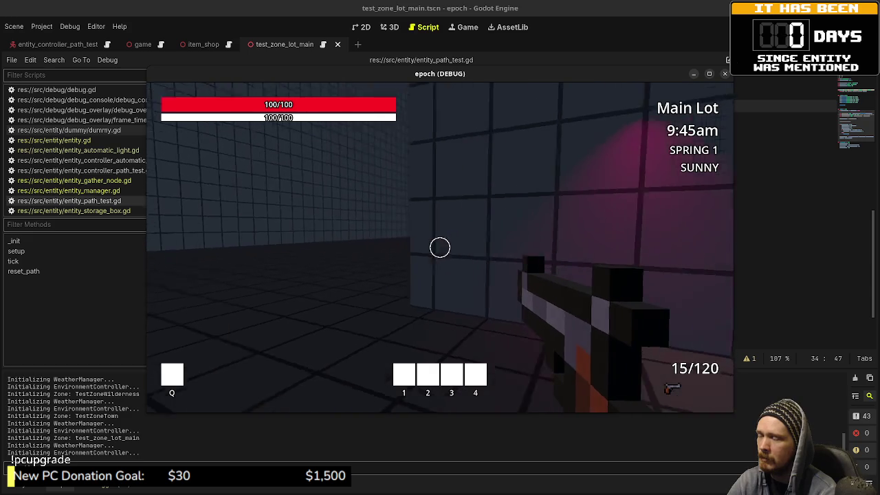
key("Escape")
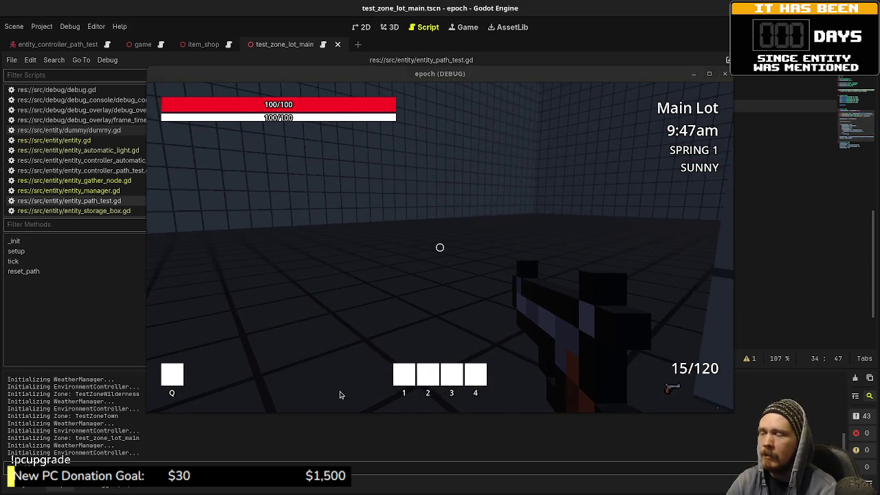
key("F8")
scroll(357, 213, "up", 3)
left_click(359, 172)
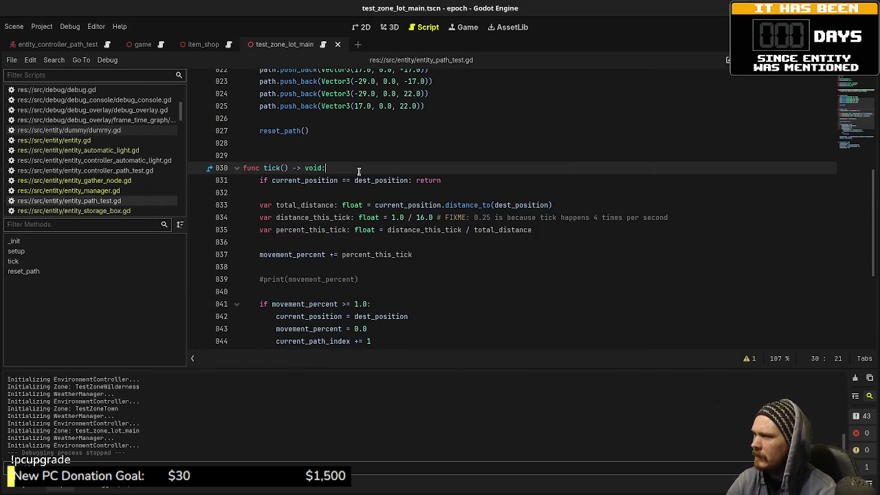
Add print("tick") as the first line of tick(), save the script, and relaunch the game.
key("Return")
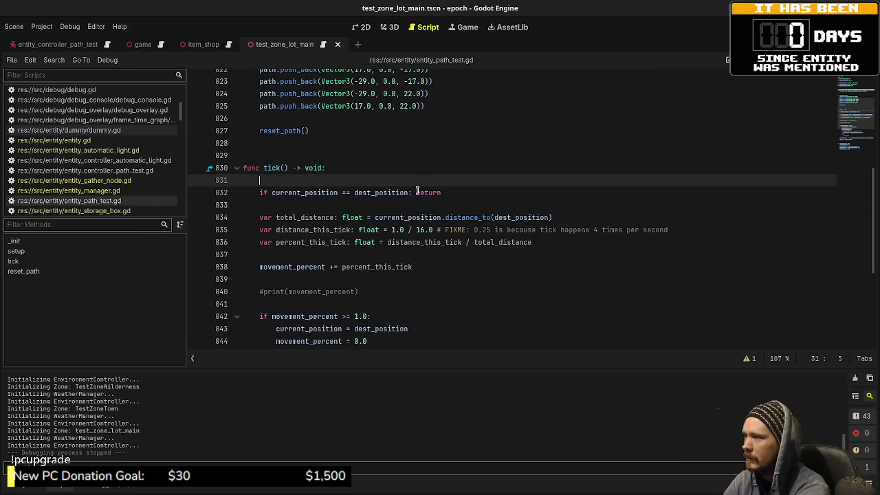
type("print(\"t")
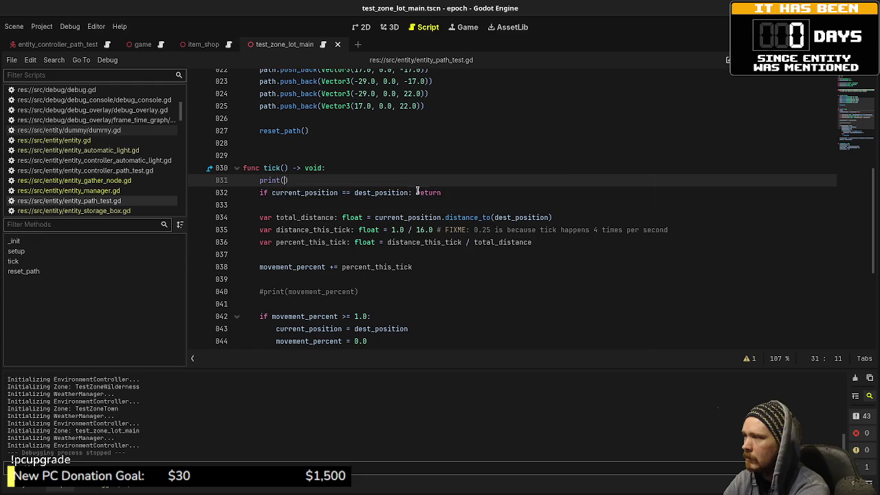
type("ick")
key("ctrl+s")
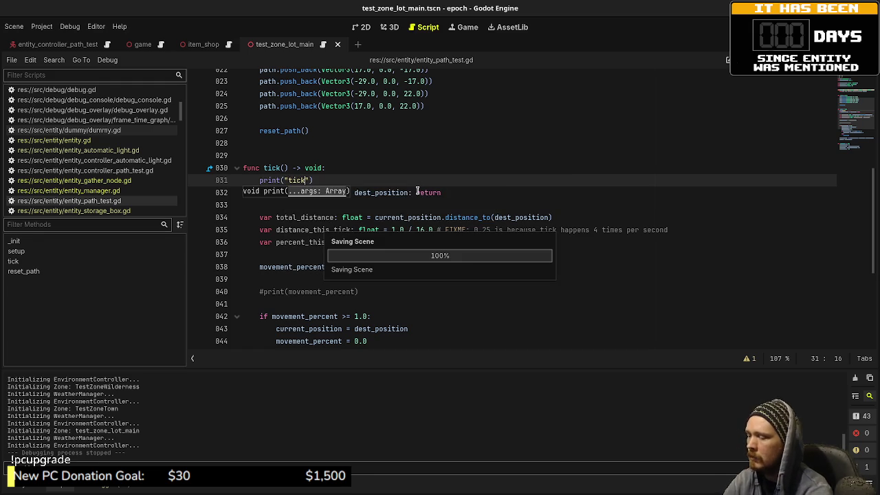
key("F5")
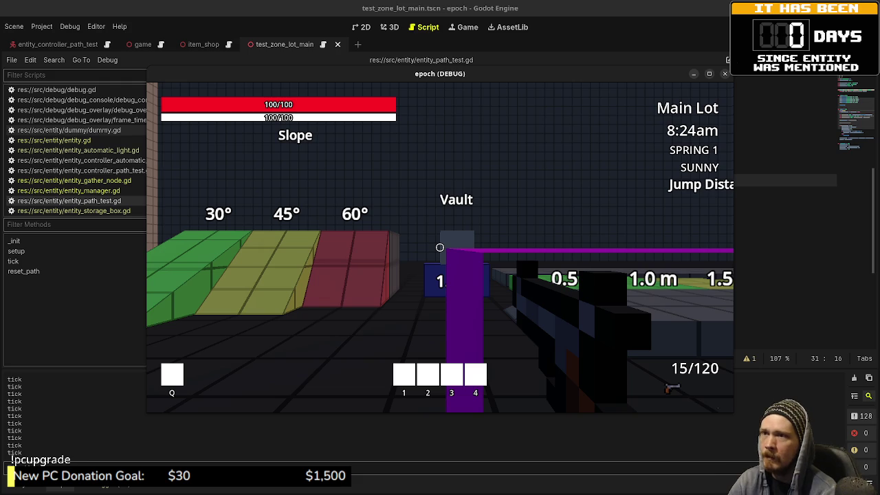
Stop the game and highlight every occurrence of tick and distance_this_tick in the script.
key("F8")
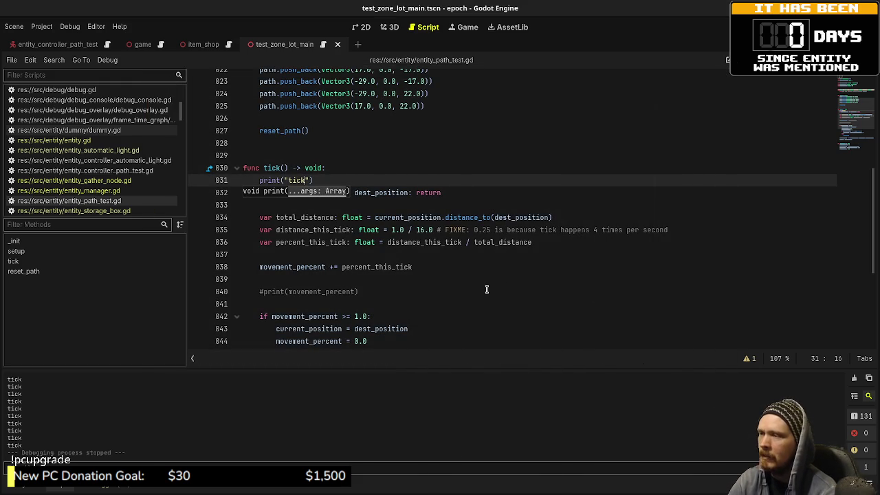
left_click(440, 268)
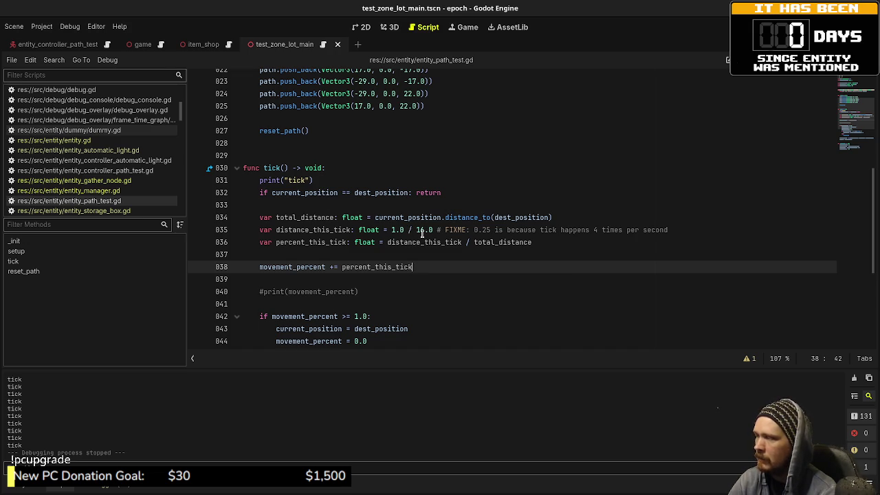
double_click(270, 168)
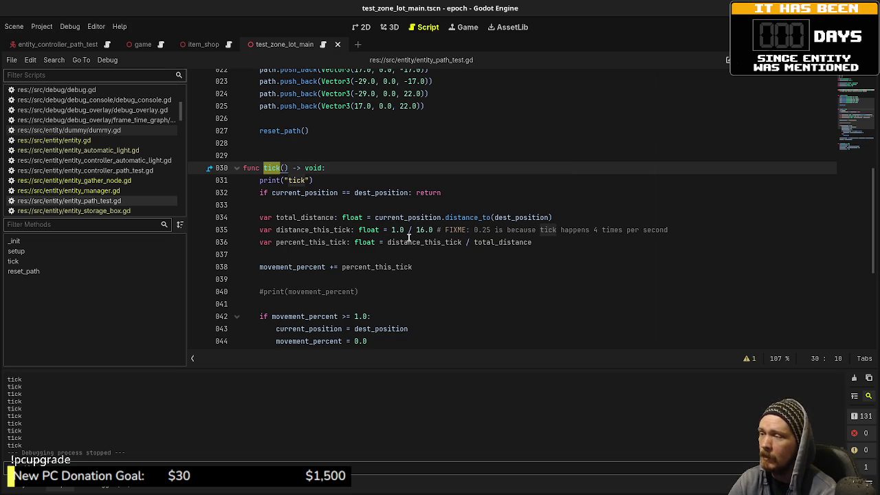
double_click(338, 230)
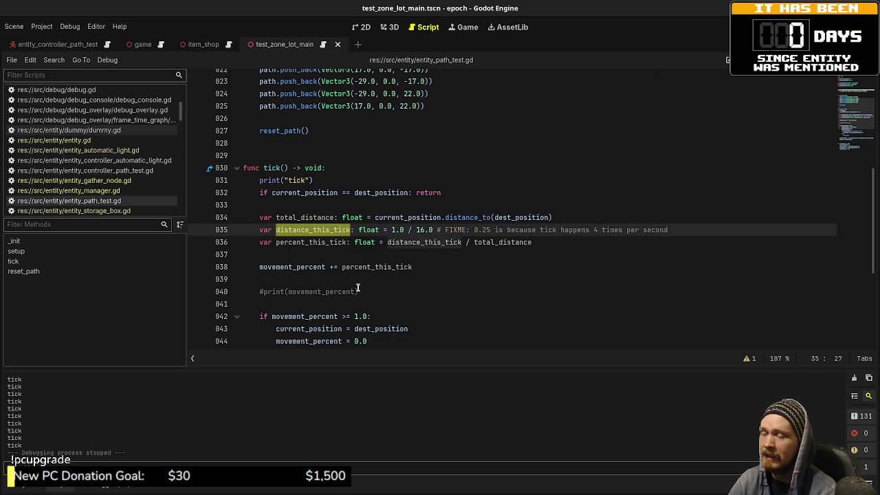
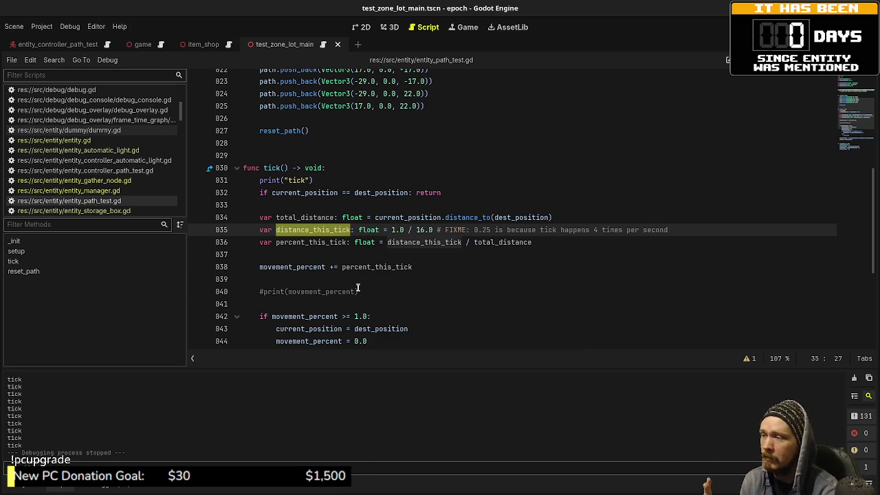
Change the divisor in distance_this_tick = 1.0 / 16.0 from 16 to 4.
double_click(420, 229)
type("4")
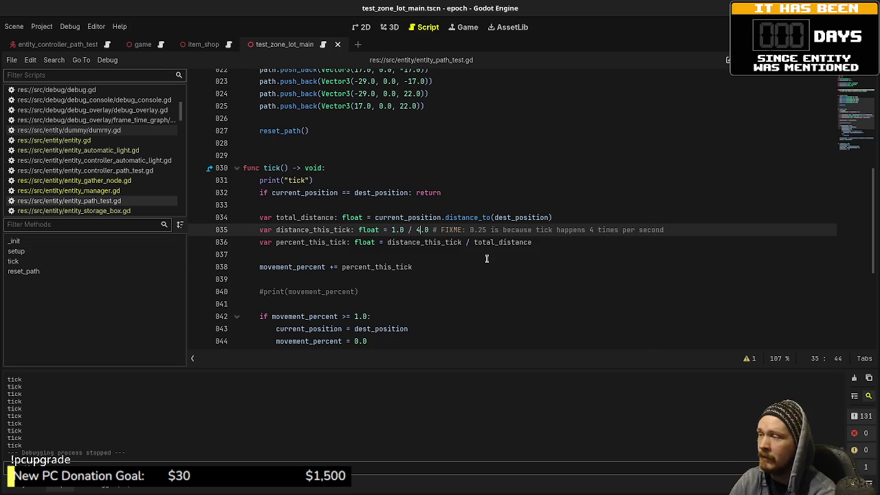
left_click(486, 258)
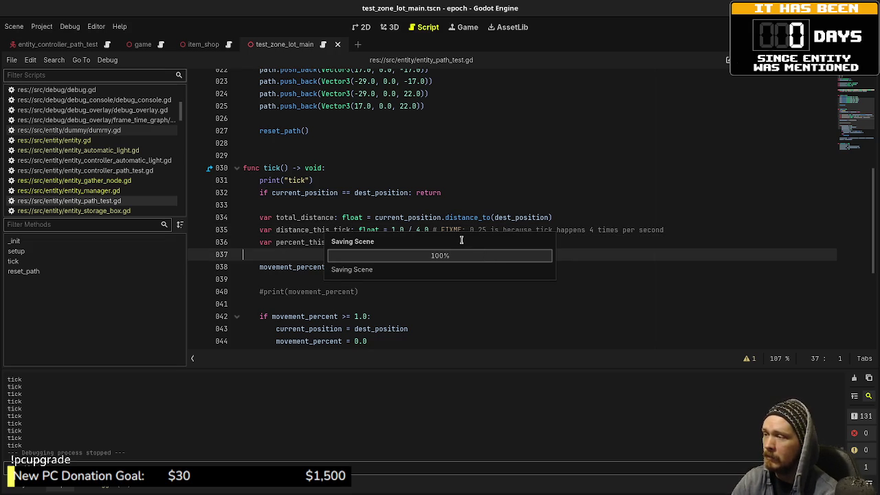
Undo back through earlier versions of the line, redo to 1.0 / 4.0, and save.
left_click_drag(486, 229, 468, 230)
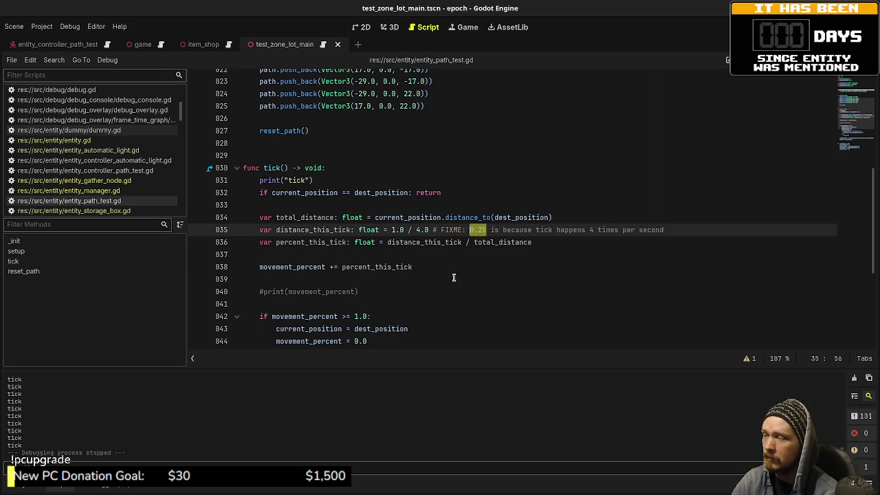
key("ctrl+z")
key("ctrl+z")
key("ctrl+z")
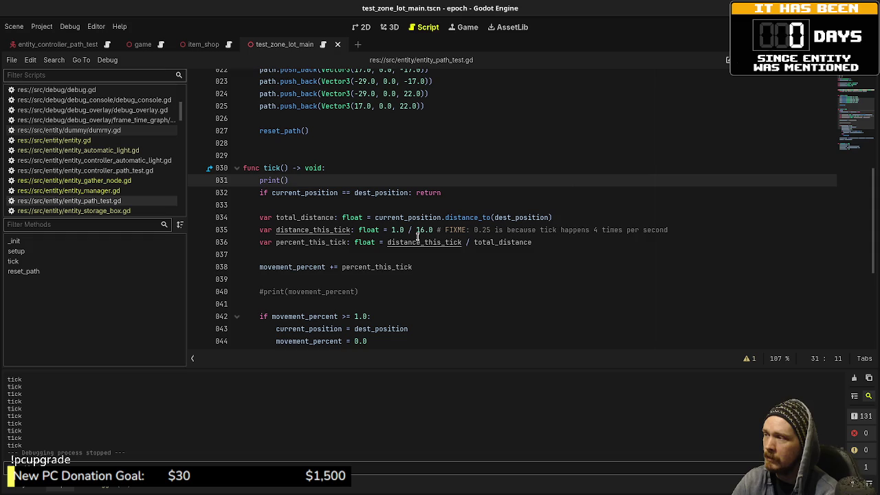
key("ctrl+z")
key("ctrl+z")
key("ctrl+z")
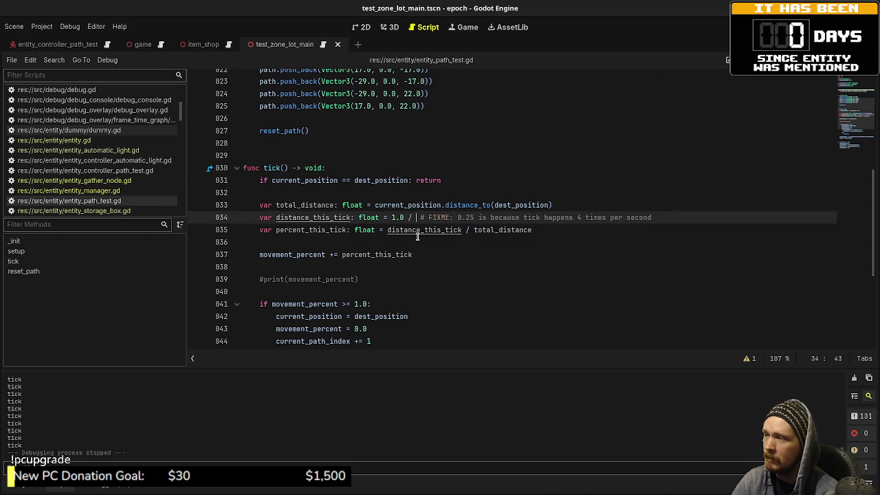
key("ctrl+z")
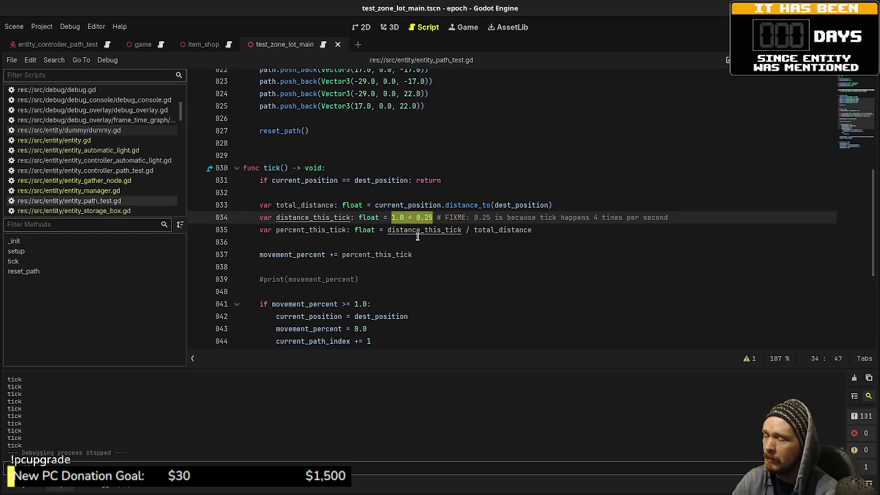
key("ctrl+y")
key("ctrl+y")
key("ctrl+y")
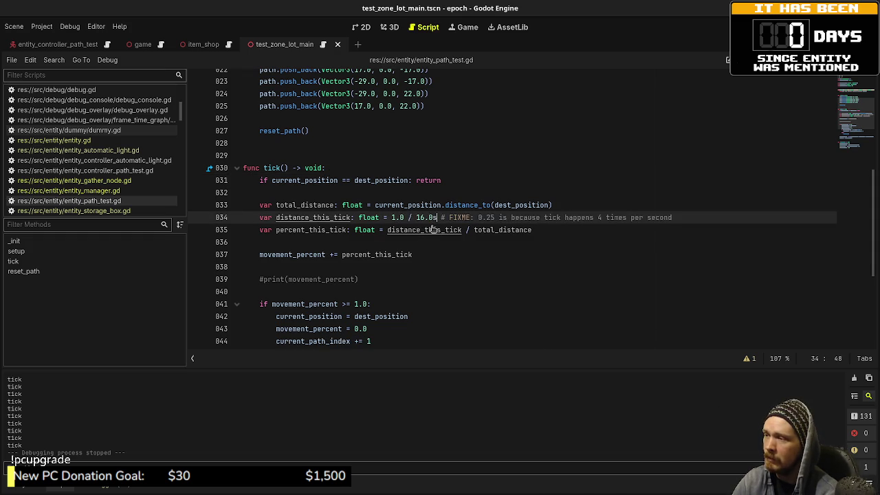
key("ctrl+y")
key("ctrl+y")
key("ctrl+y")
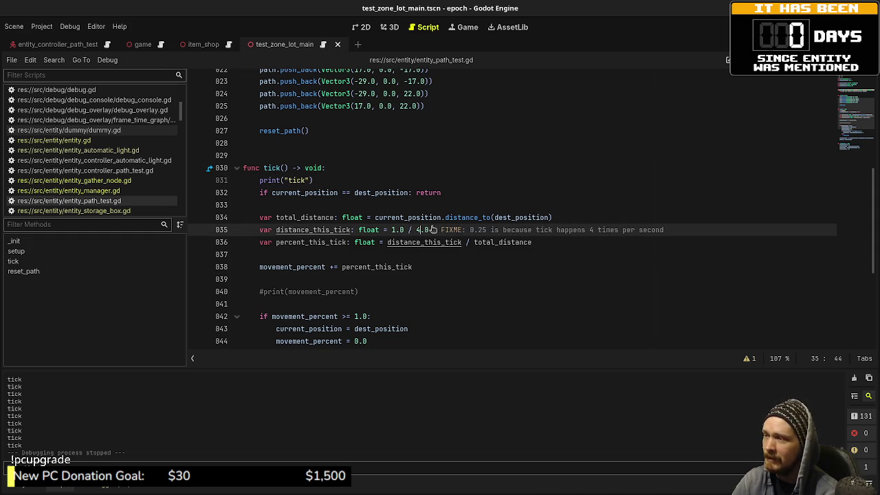
key("ctrl+s")
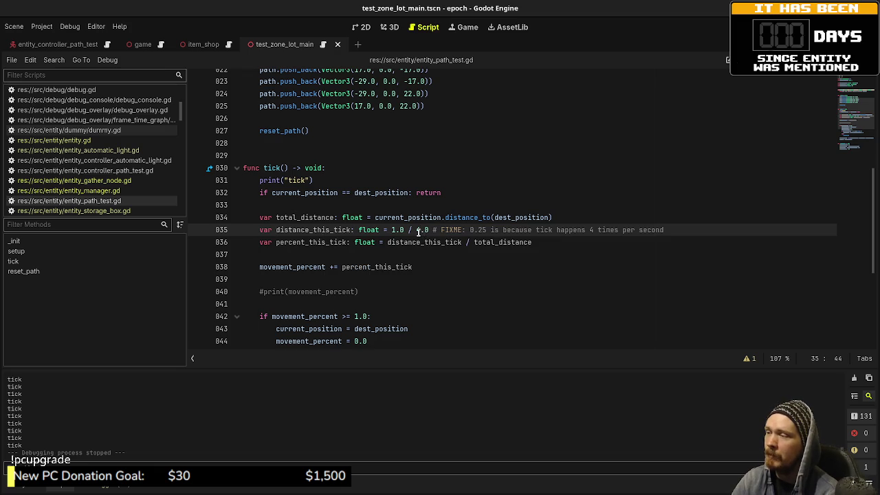
Highlight the 4.0 divisor, the 1.0 numerator and the distance_this_tick name to review the line.
left_click_drag(415, 231, 432, 231)
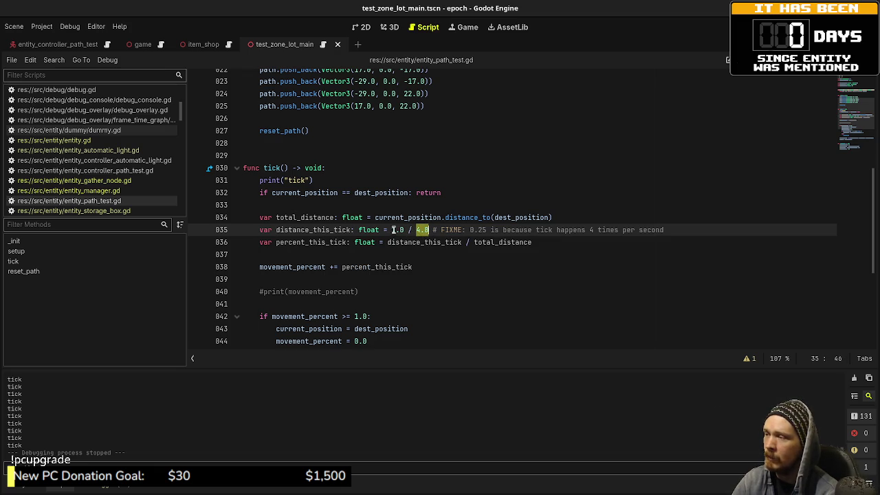
left_click_drag(393, 231, 406, 231)
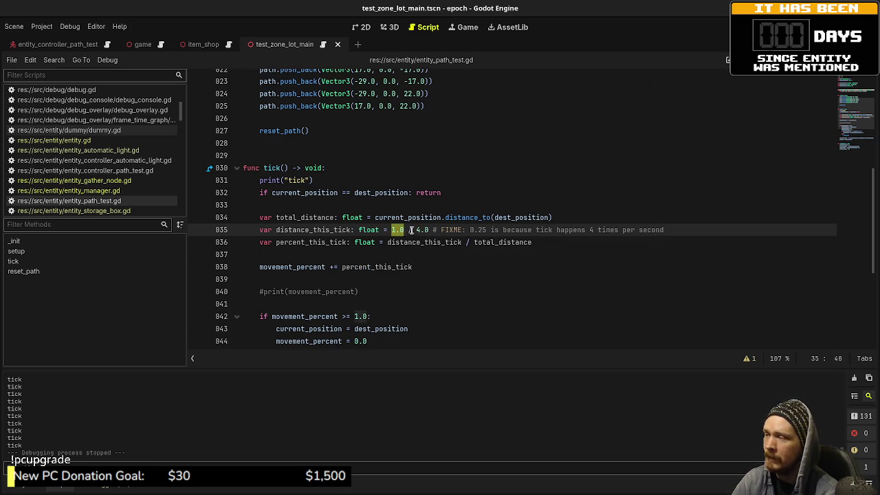
double_click(330, 230)
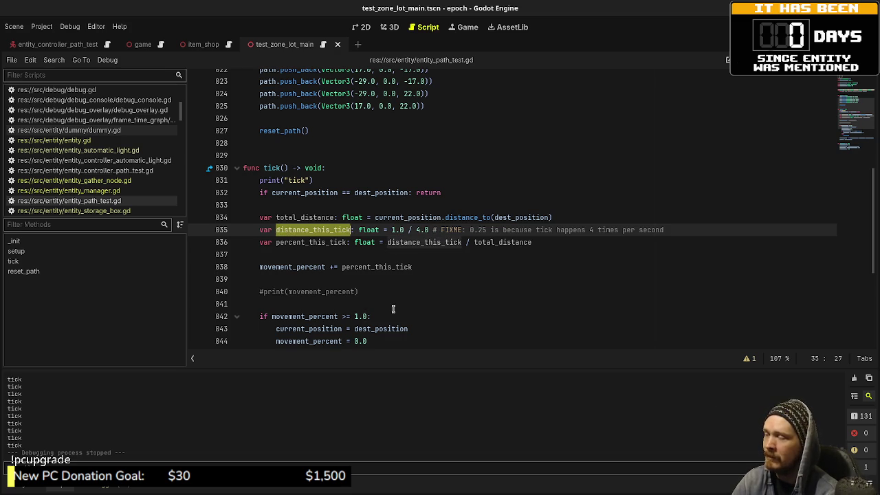
Add print("total distance: " + str(total_distance)) below the total_distance line and save.
left_click(579, 213)
key("Return")
type("print(")
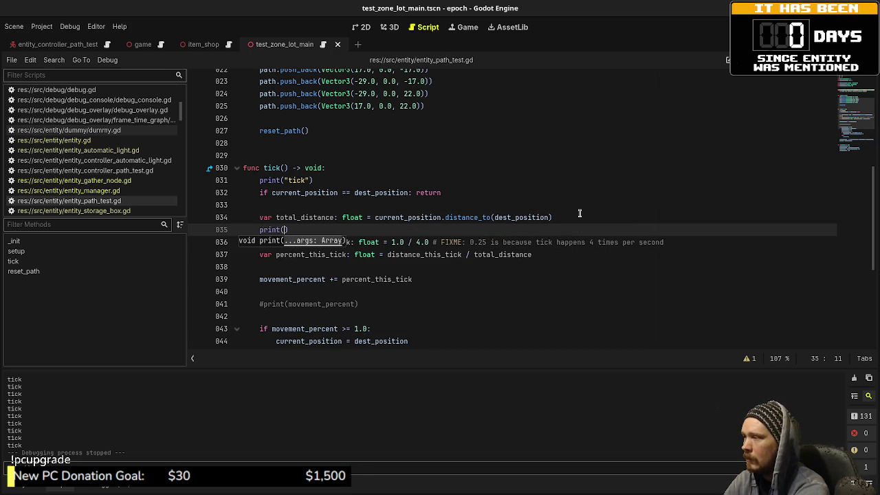
type("t")
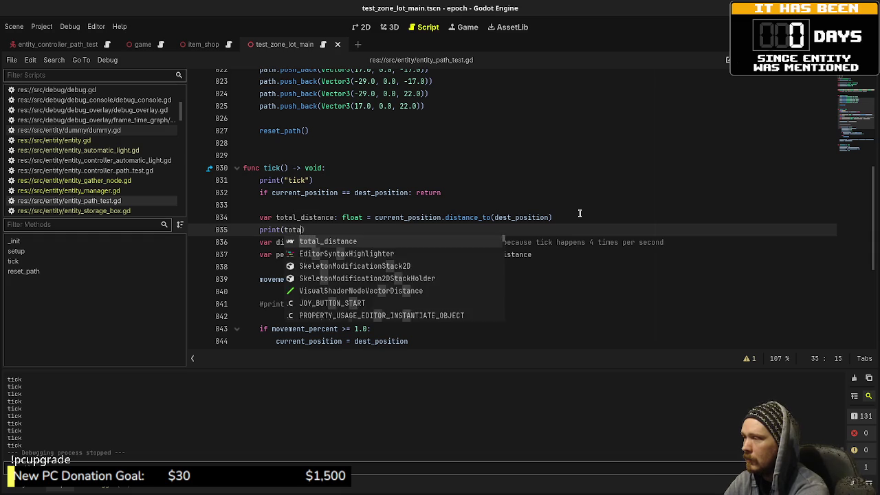
key("BackSpace")
type("\"total distance: ")
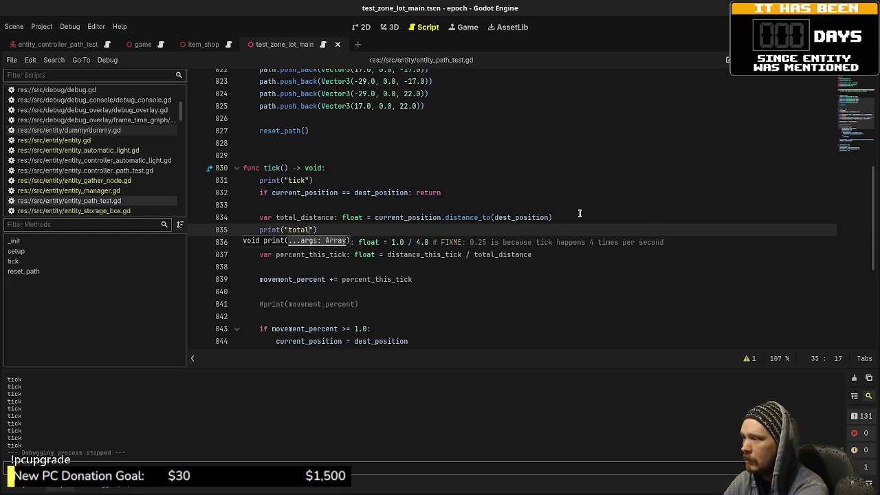
type("\" + ")
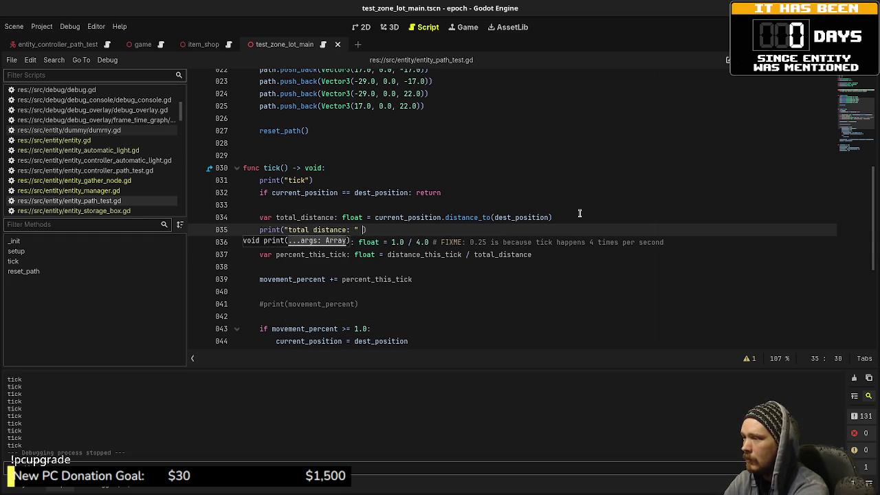
type("str(total_dis")
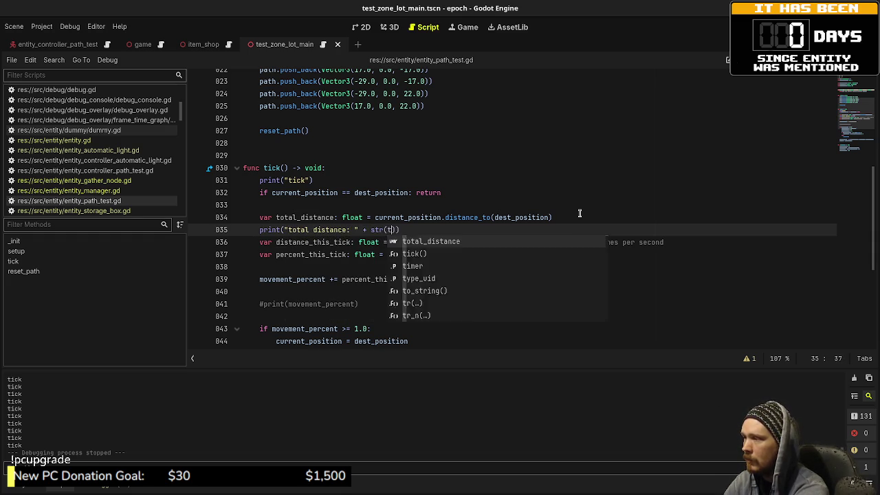
key("Return")
key("ctrl+s")
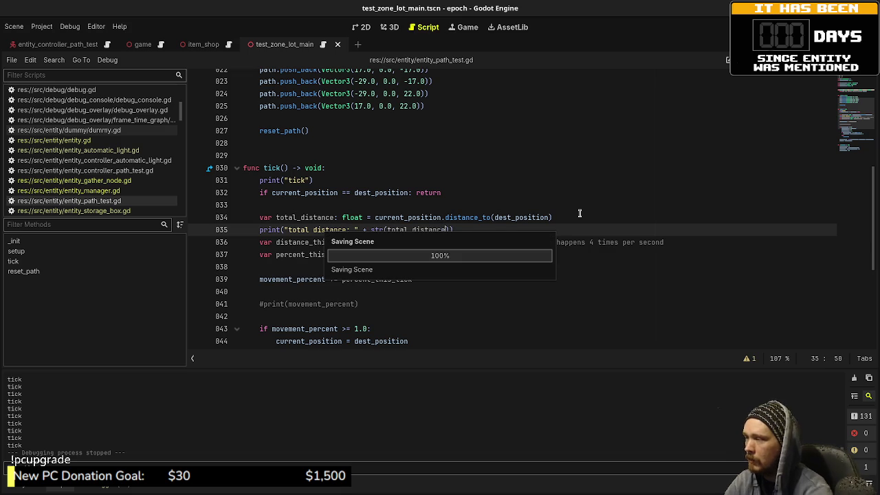
Copy that print below distance_this_tick, relabelled 'distance this tick' and printing distance_this_tick.
left_click_drag(452, 229, 250, 228)
key("ctrl+c")
left_click(709, 246)
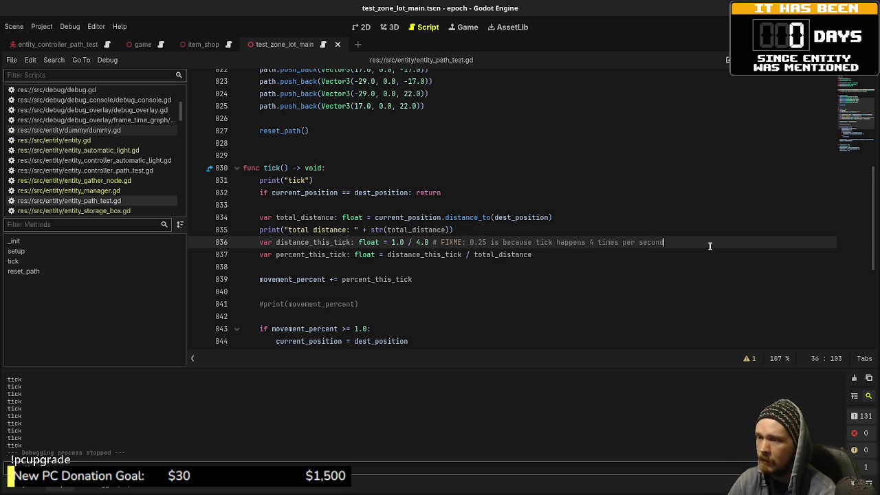
key("Return")
key("ctrl+v")
left_click_drag(288, 254, 347, 255)
type("distance this ti")
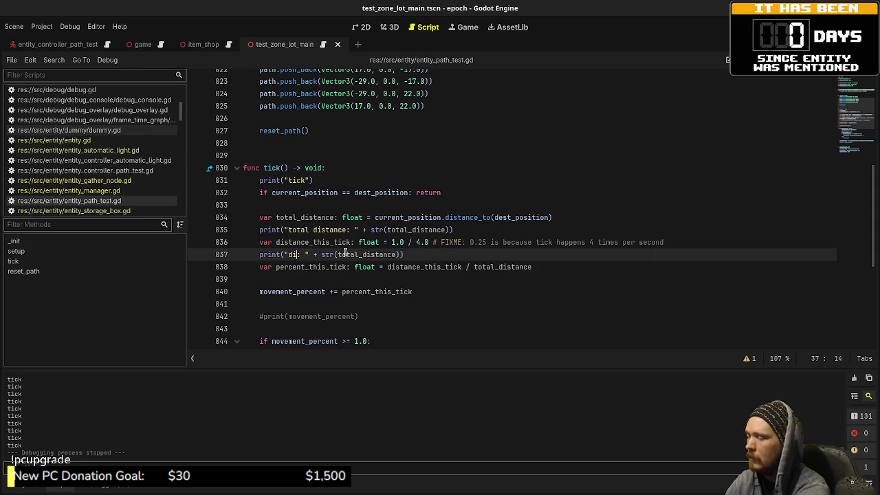
type("ck")
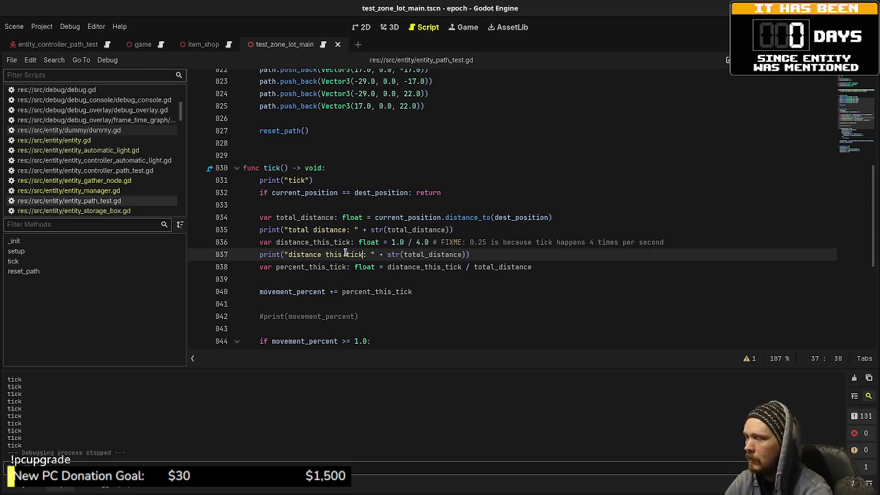
double_click(343, 242)
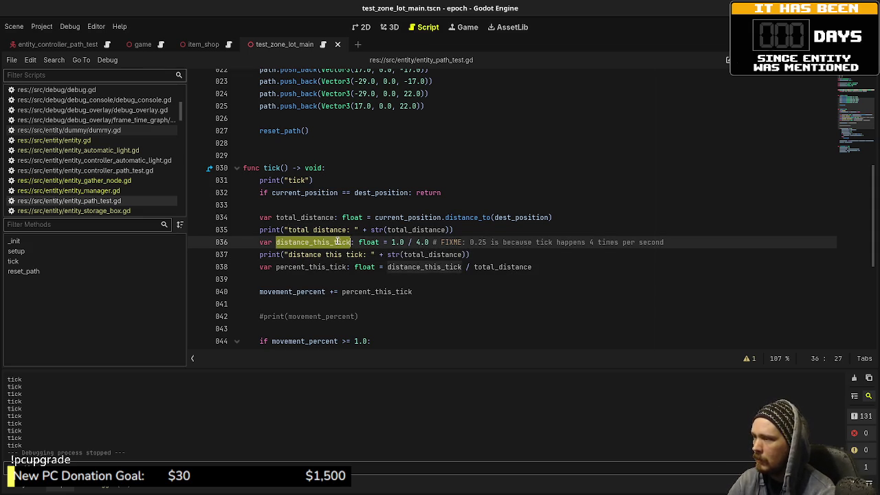
key("ctrl+c")
double_click(424, 255)
key("ctrl+v")
Add a 'percent this tick' print of percent_this_tick below its line and save.
left_click(550, 267)
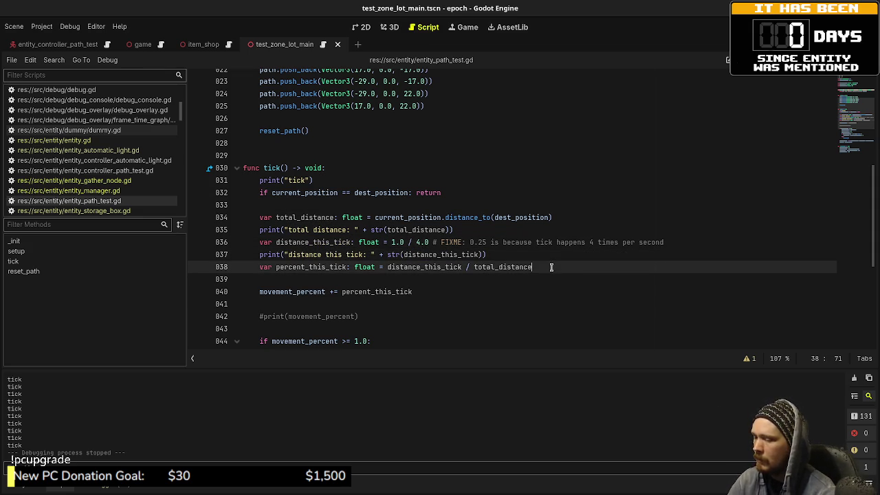
key("Return")
key("ctrl+v")
key("ctrl+z")
left_click_drag(495, 254, 259, 254)
left_click(291, 281)
key("ctrl+v")
double_click(292, 279)
type("percent")
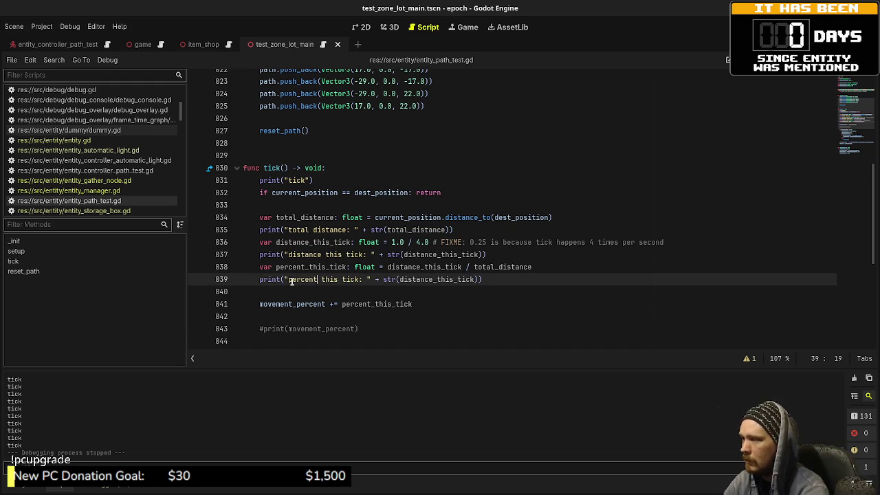
double_click(306, 267)
key("ctrl+c")
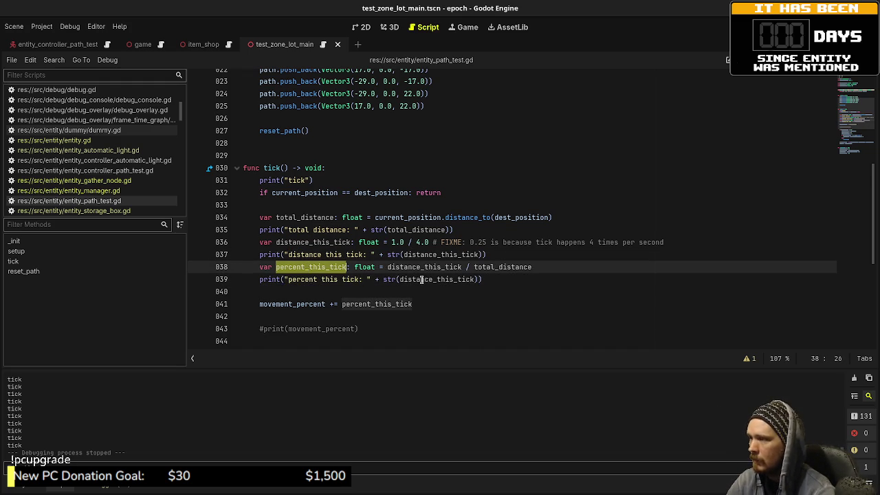
double_click(421, 279)
key("ctrl+v")
key("ctrl+s")
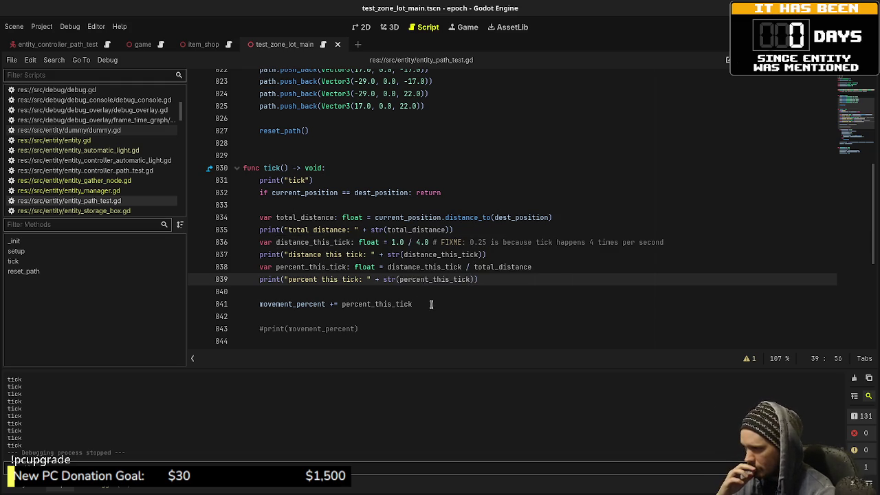
Add print("Movement percent: " + str(movement_percent)) below the movement_percent line and save.
left_click(432, 305)
key("Return")
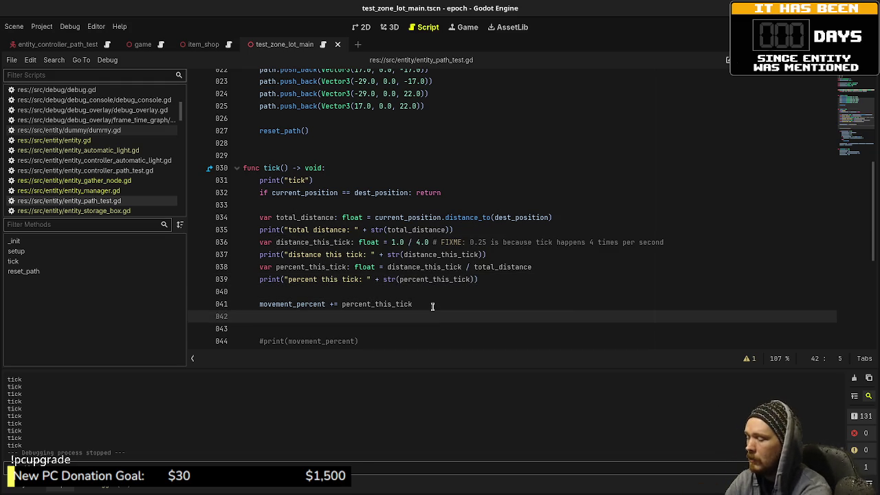
type("print(\"Moveme")
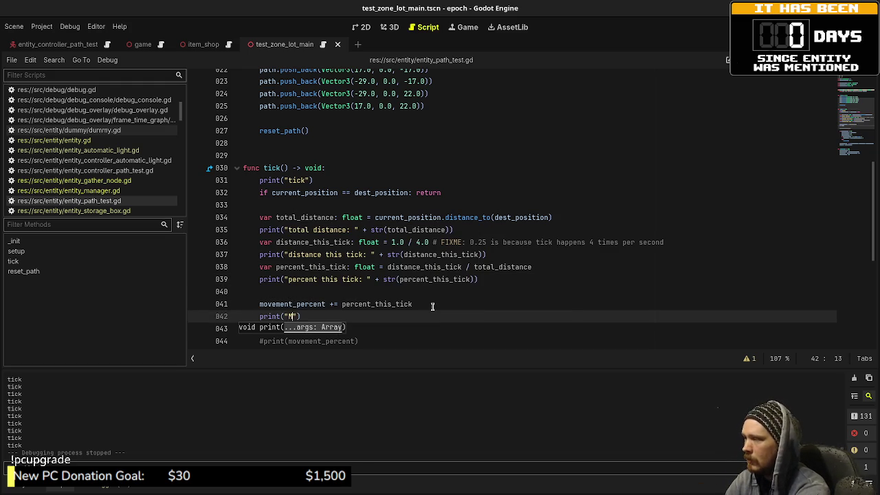
type("nt percent: ")
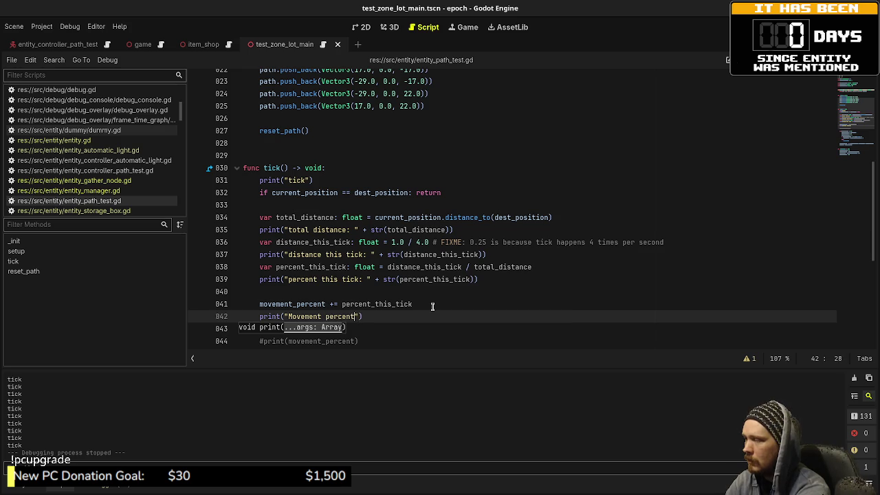
type("\" + str(movemen")
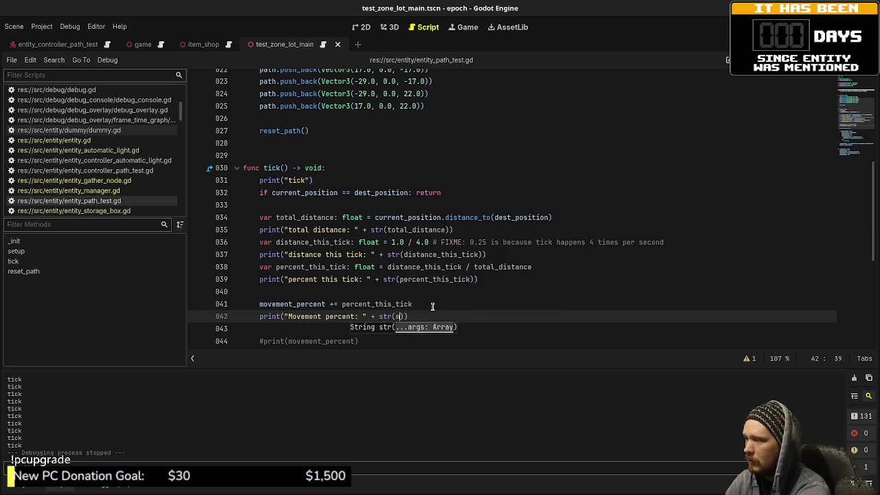
type("t_percent")
key("ctrl+s")
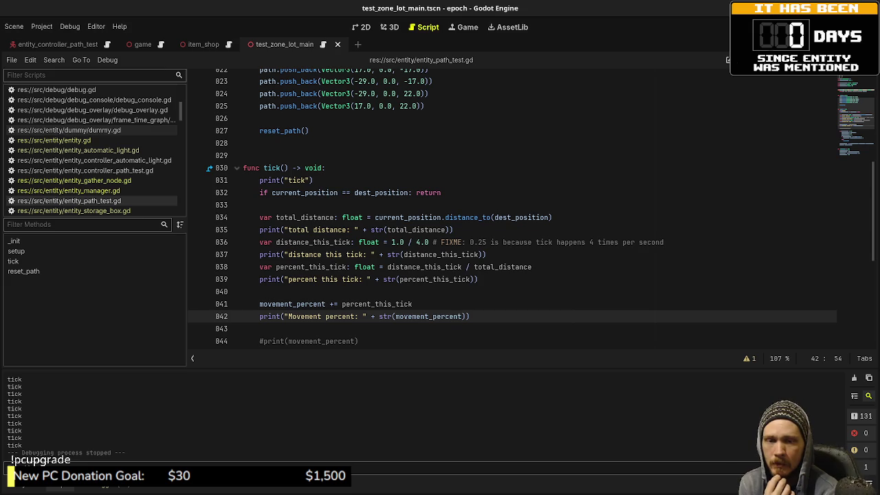
In entity.gd's tick(), review the timer threshold 20, zone names, position vectors and town-to-wilderness switch.
left_click(96, 140)
scroll(446, 265, "down", 2)
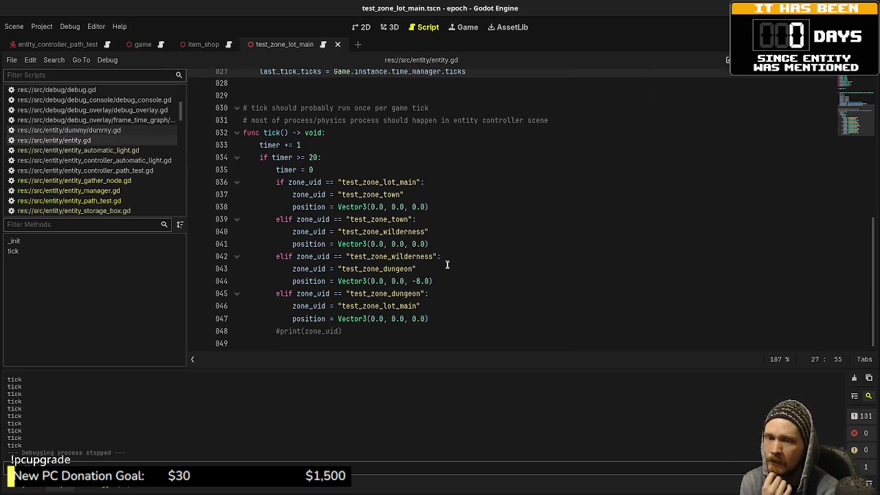
double_click(313, 157)
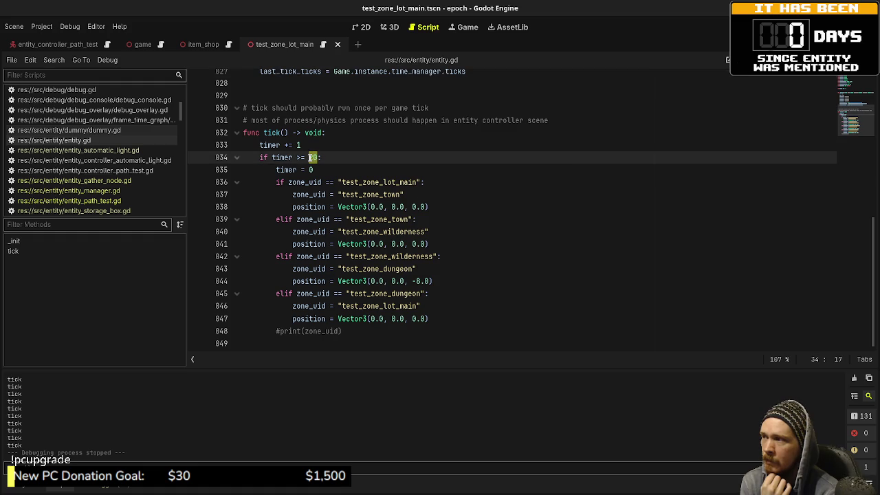
double_click(357, 182)
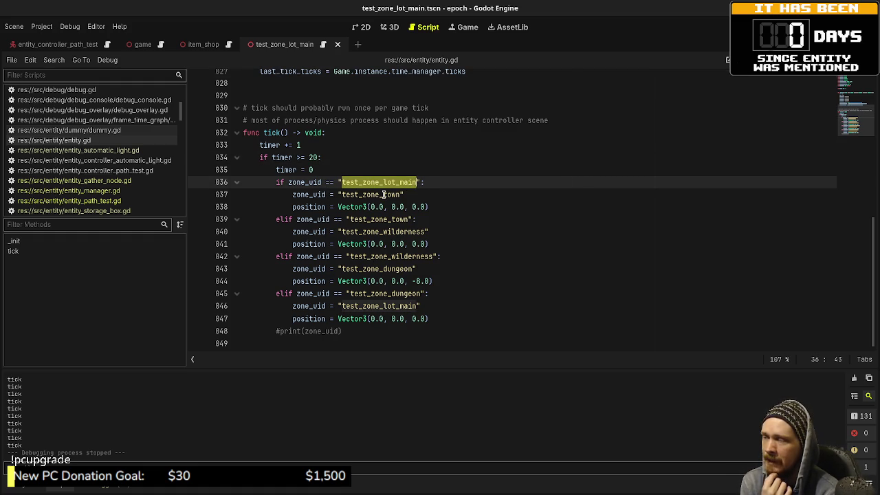
mouse_move(442, 206)
left_mouse_down()
mouse_move(347, 202)
mouse_move(341, 212)
left_mouse_up()
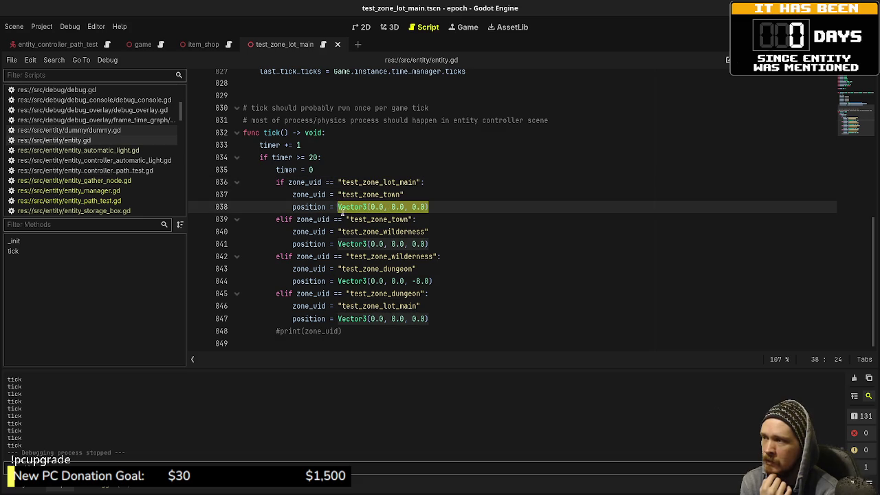
double_click(405, 219)
left_click(450, 231)
left_click_drag(450, 231, 345, 224)
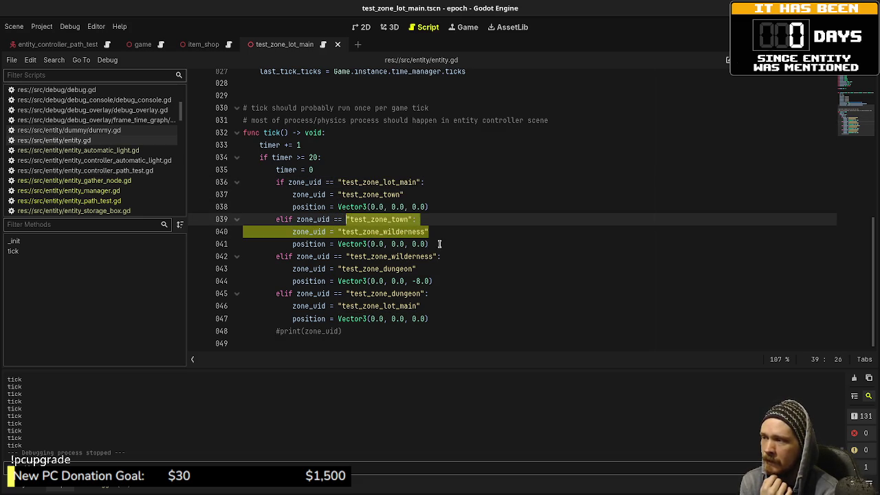
left_click_drag(440, 245, 371, 245)
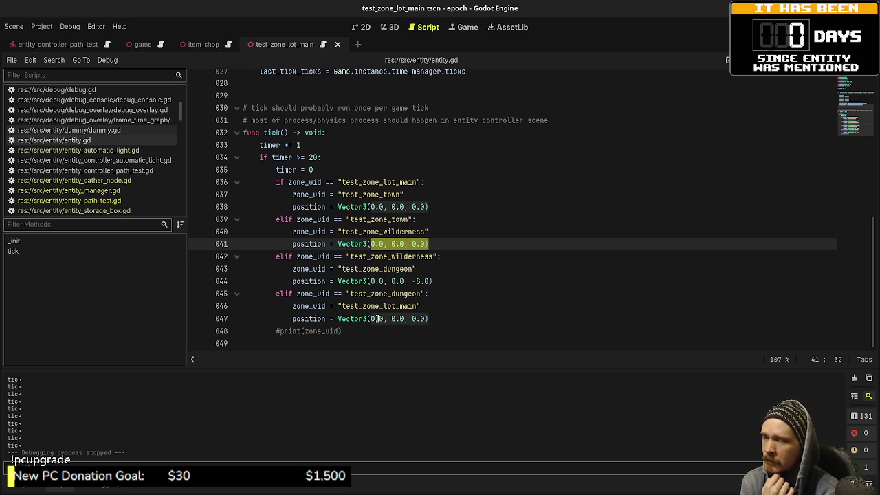
Open entity_manager.gd from the script list.
scroll(122, 198, "down", 1)
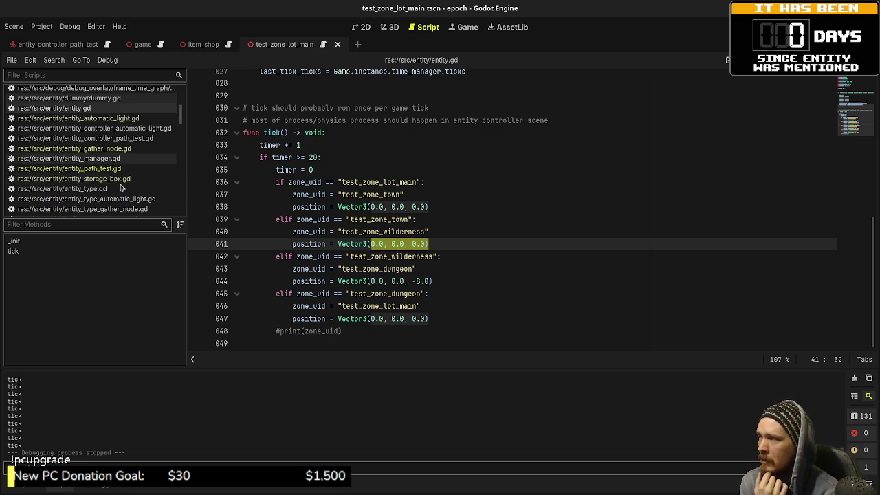
left_click(113, 158)
scroll(514, 260, "down", 3)
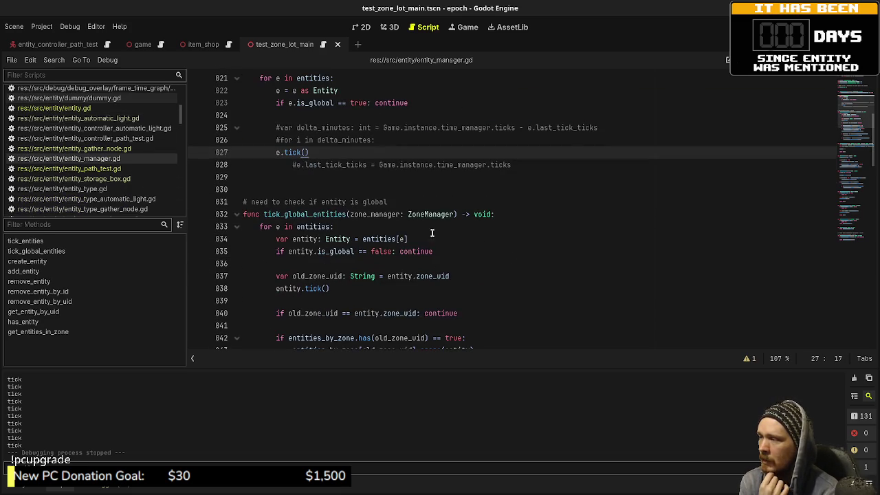
Examine tick_global_entities and the entity spawn call in entity_manager.gd, then open entity_path_test.gd.
double_click(303, 214)
scroll(437, 263, "down", 2)
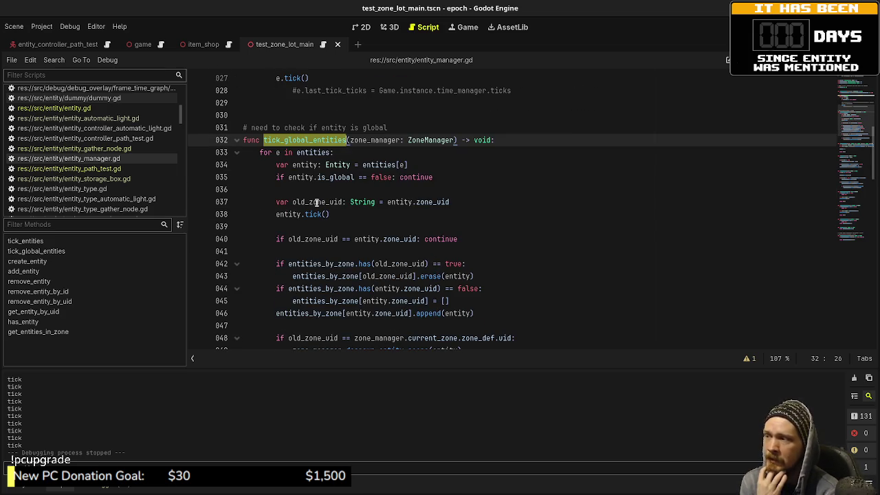
left_click(69, 109)
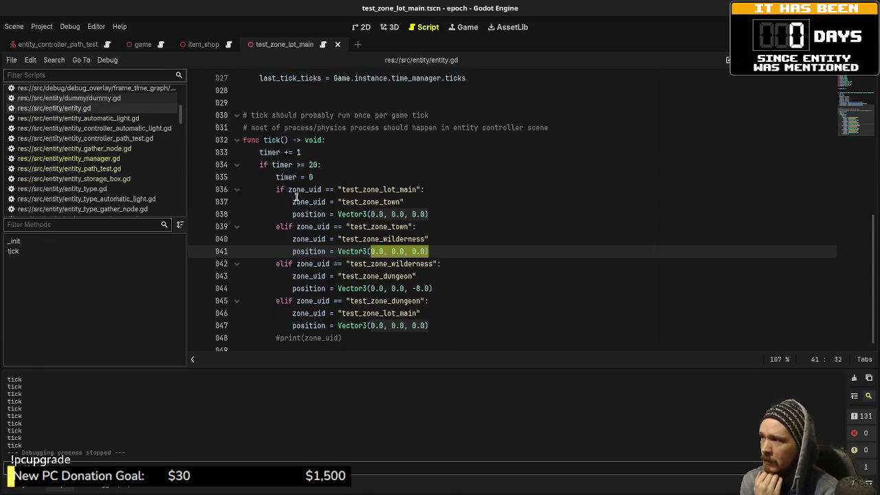
left_click(88, 169)
left_click(88, 159)
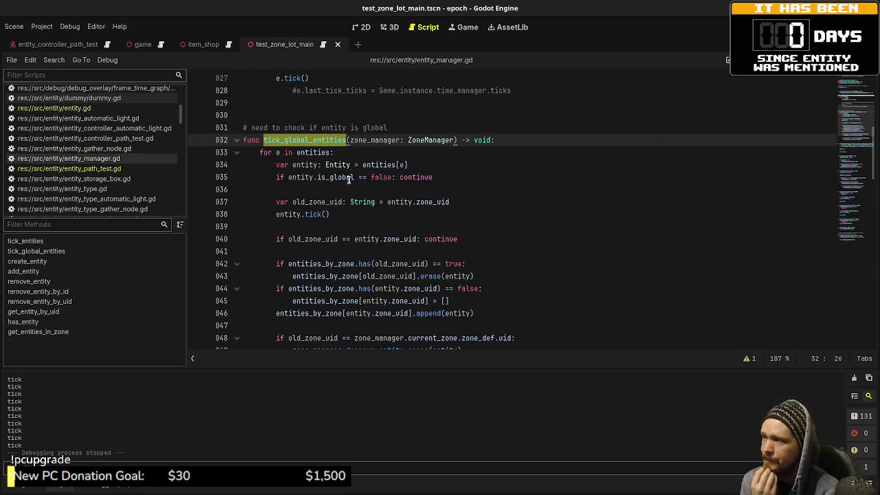
scroll(307, 220, "down", 2)
left_click(292, 313)
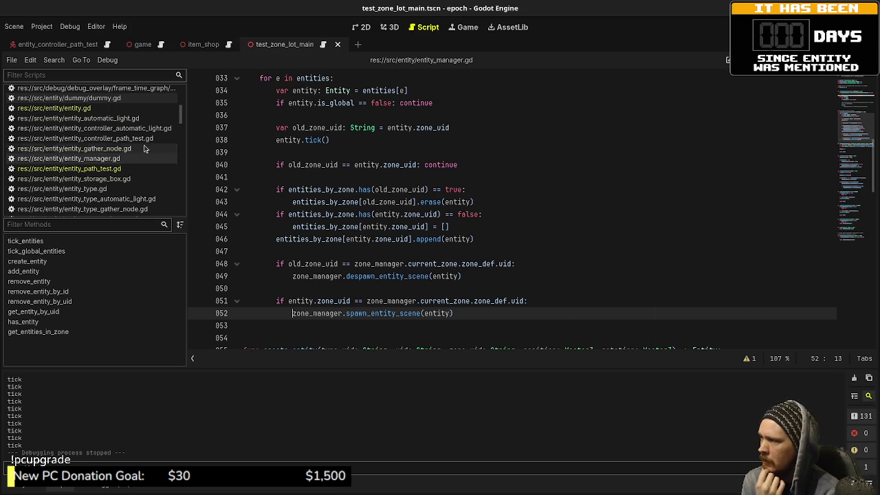
left_click(95, 169)
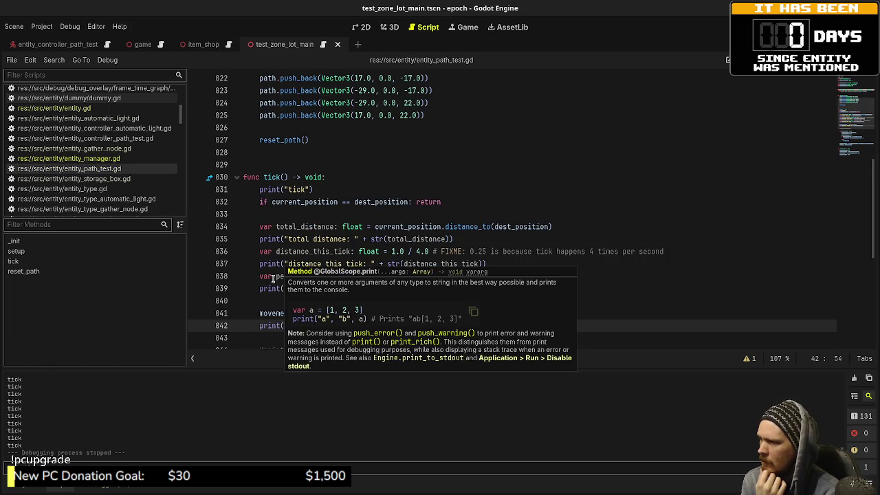
left_click(336, 226)
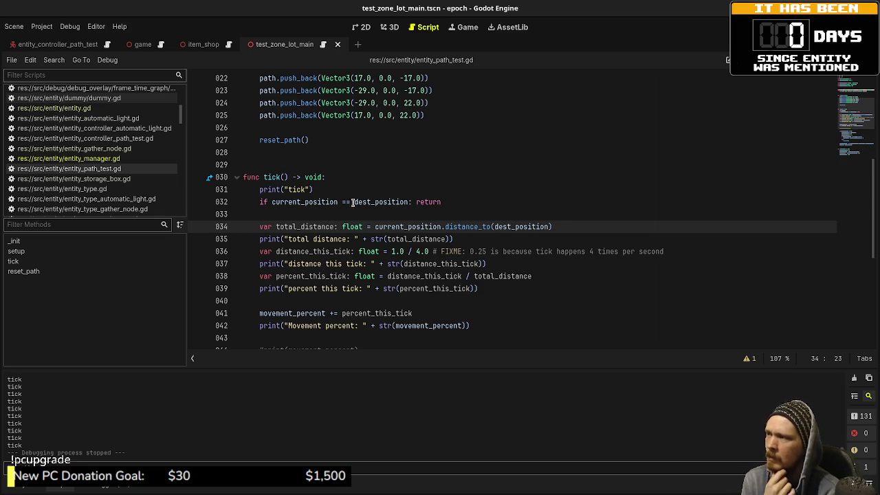
scroll(341, 257, "up", 6)
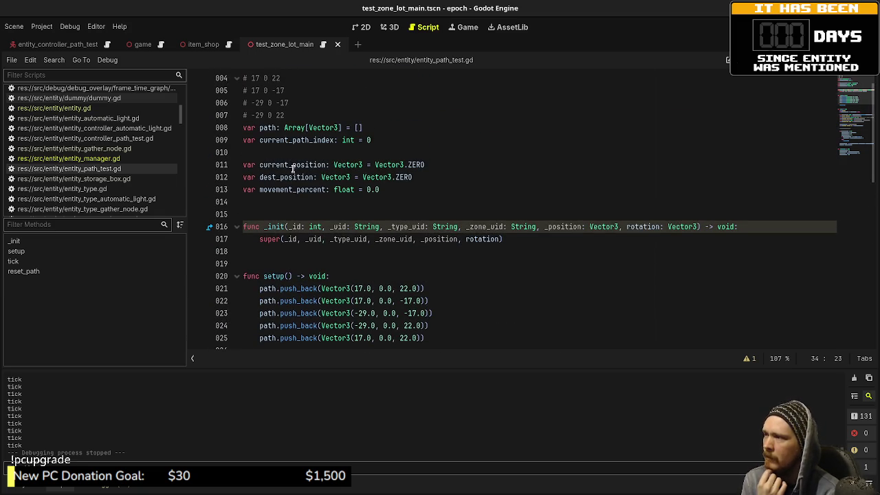
double_click(294, 166)
double_click(291, 178)
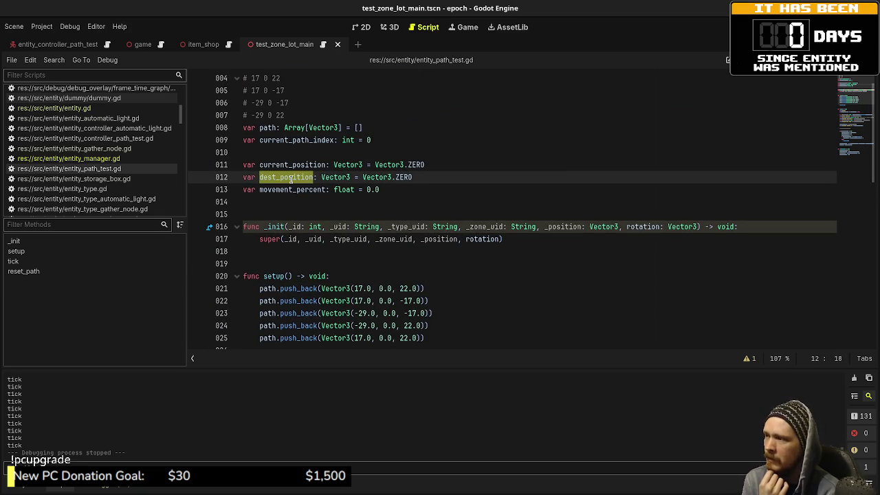
double_click(291, 189)
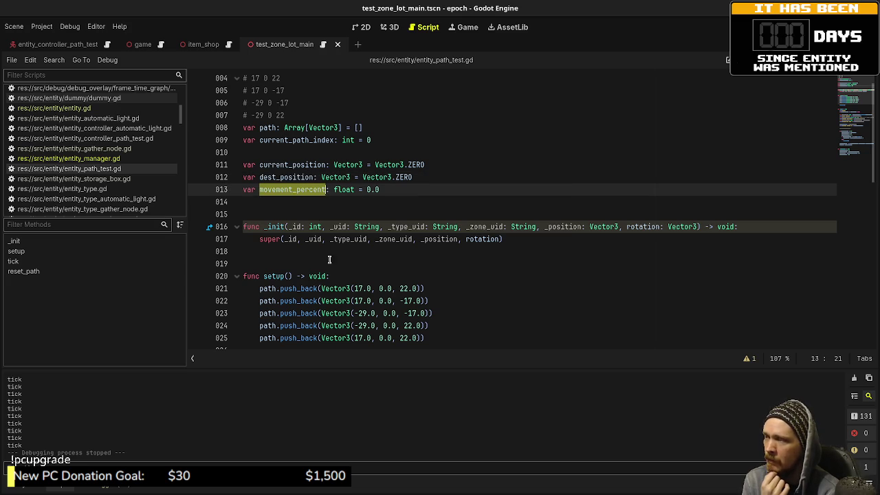
scroll(335, 268, "down", 6)
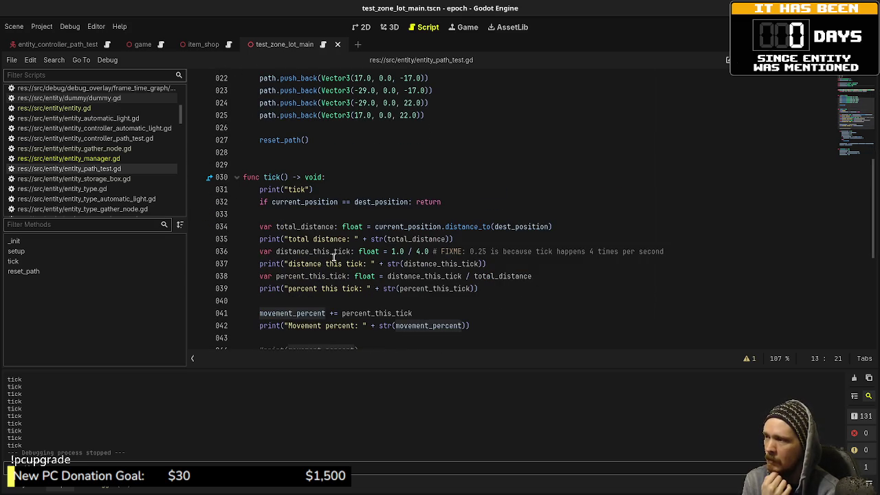
double_click(326, 226)
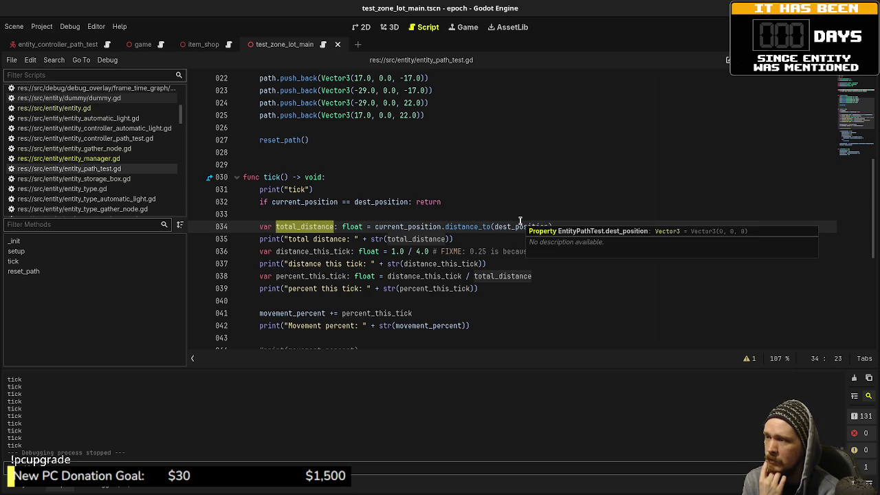
scroll(386, 226, "up", 3)
mouse_move(357, 178)
left_mouse_down()
mouse_move(318, 178)
mouse_move(376, 190)
left_mouse_up()
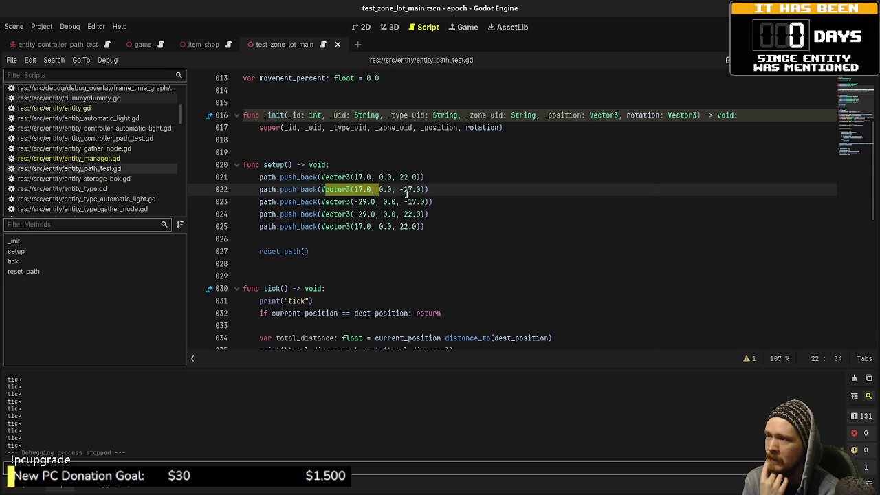
scroll(445, 293, "down", 3)
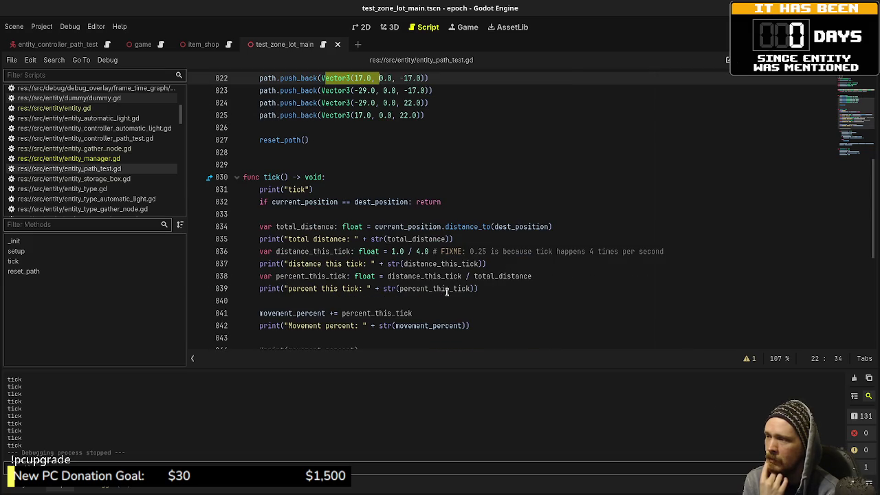
double_click(324, 227)
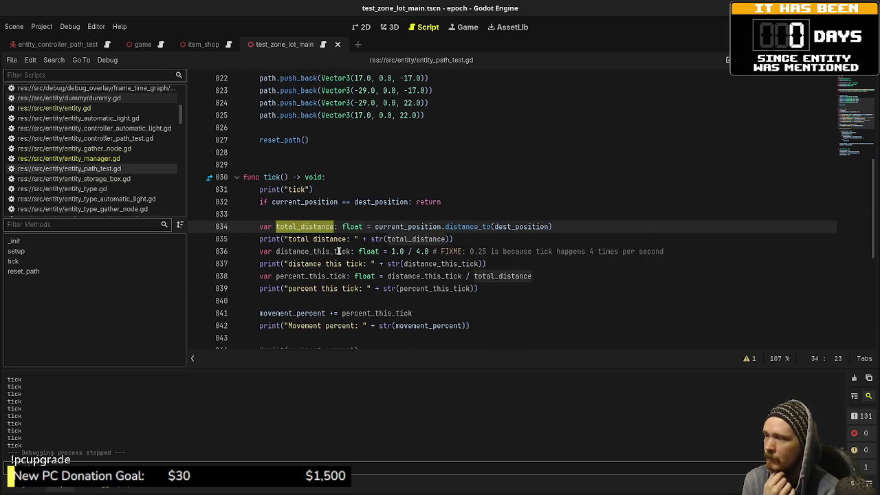
double_click(335, 250)
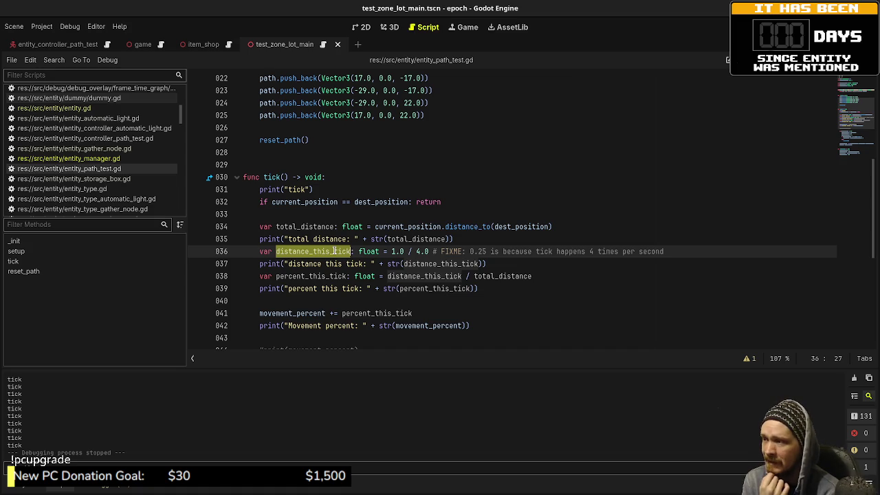
mouse_move(361, 252)
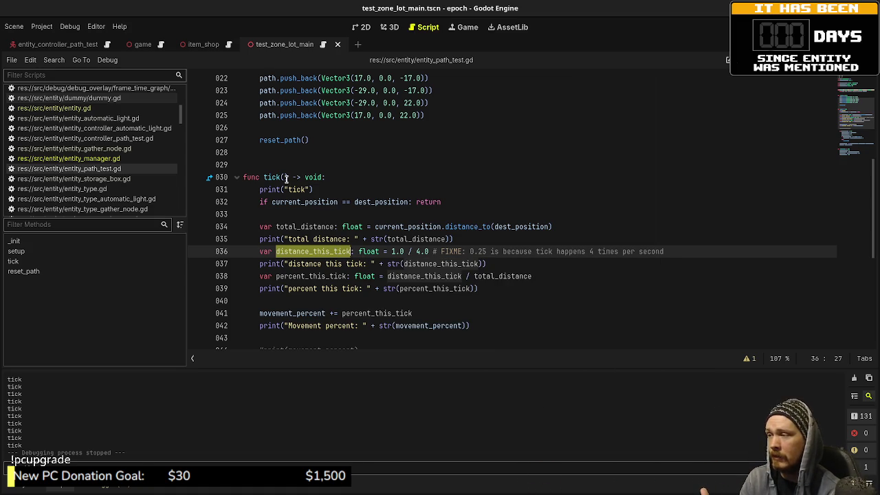
mouse_move(296, 196)
left_click_drag(391, 252, 433, 251)
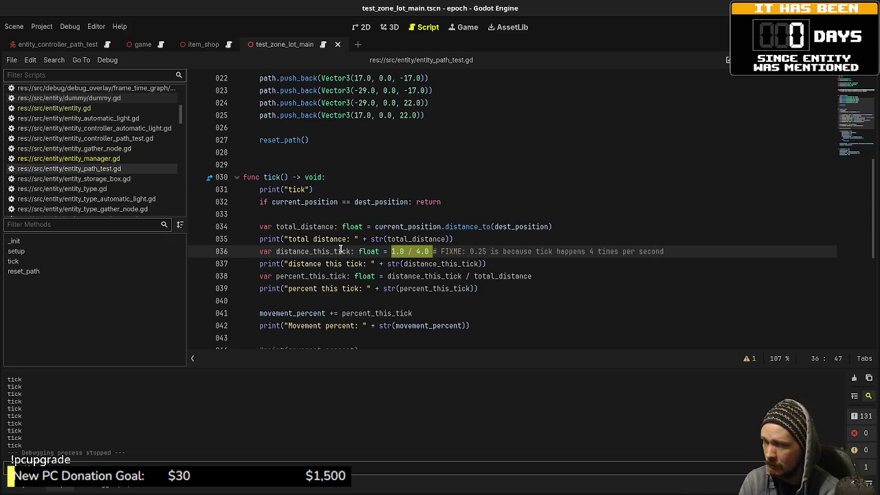
double_click(318, 276)
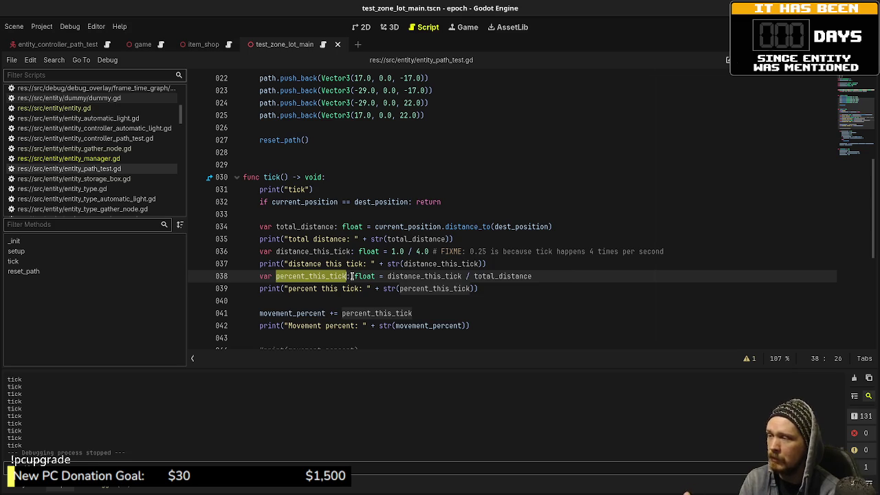
mouse_move(471, 276)
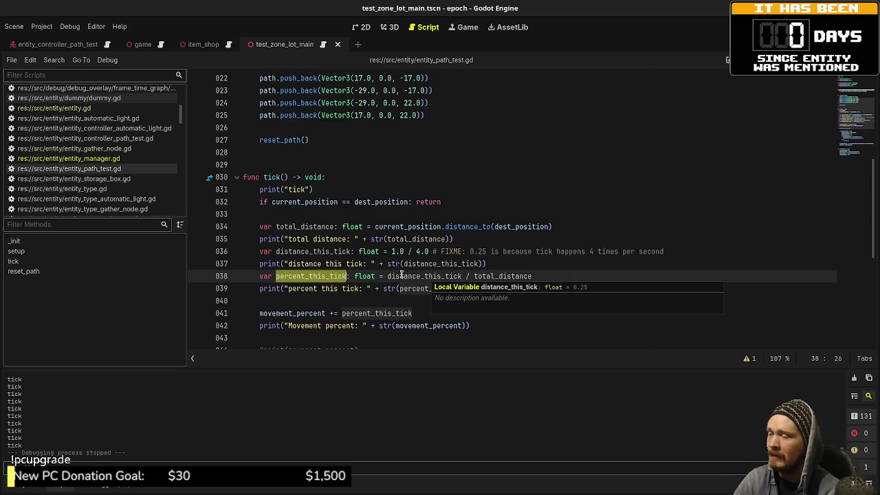
double_click(427, 276)
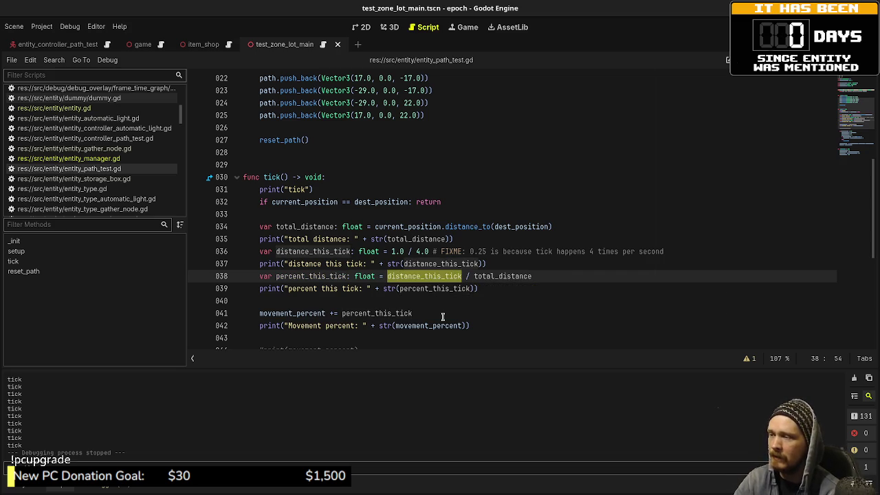
double_click(500, 277)
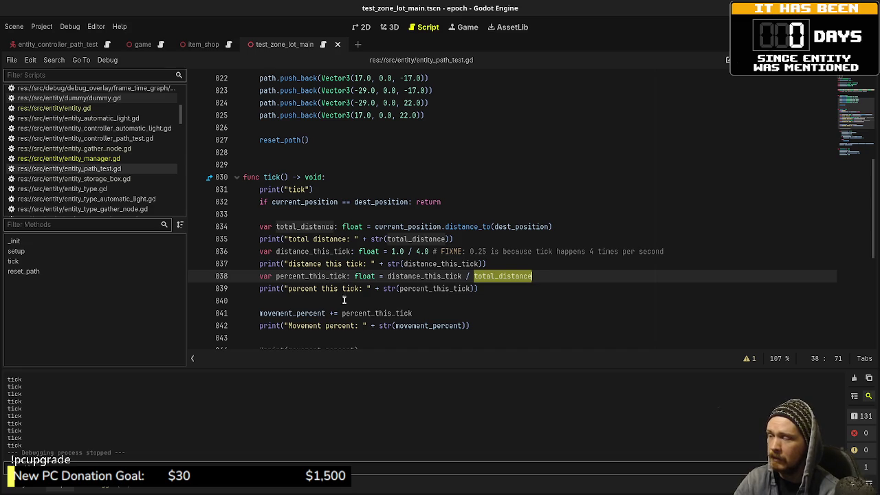
double_click(372, 312)
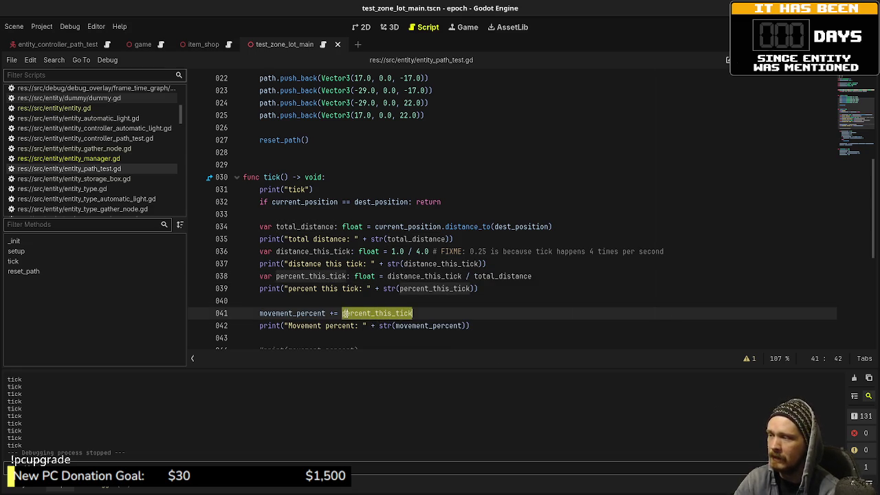
left_click(295, 314)
double_click(296, 313)
Highlight the movement_percent >= 1.0 check on line 46, then switch to Visual Studio Code's unit.js.
scroll(381, 335, "down", 1)
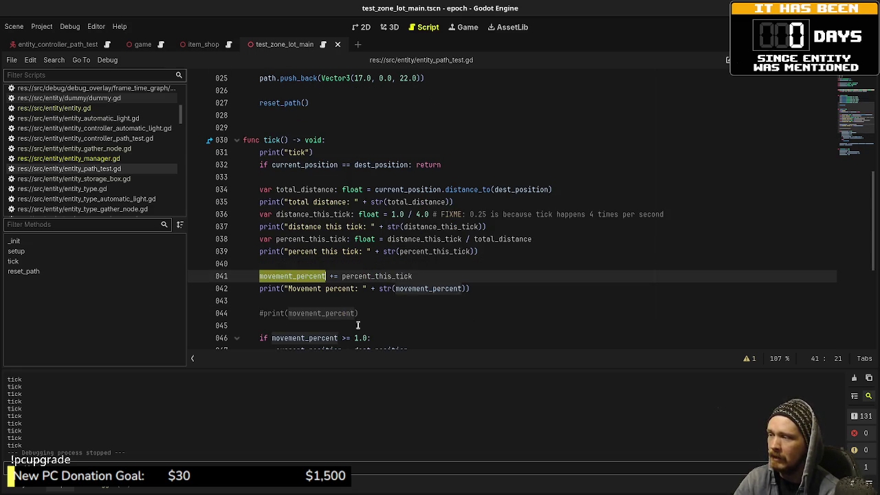
left_click_drag(372, 337, 313, 337)
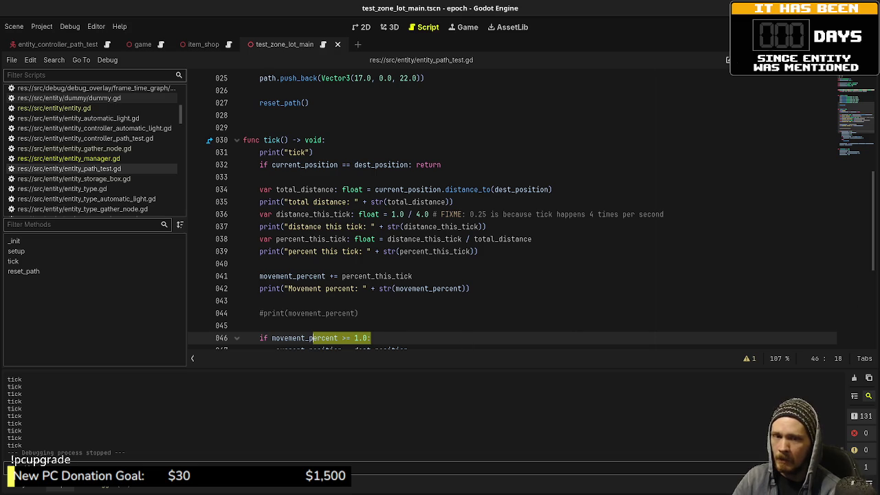
key("alt+Tab")
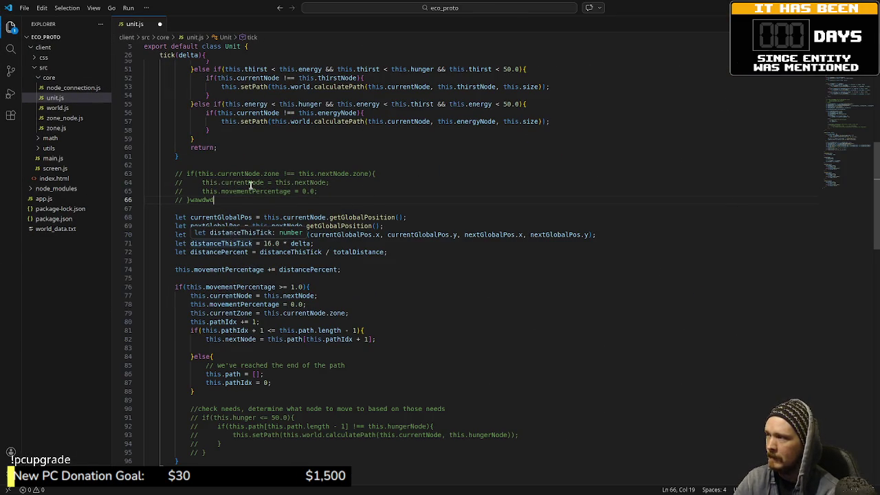
scroll(253, 186, "up", 4)
scroll(252, 185, "up", 10)
left_click(163, 239)
double_click(187, 241)
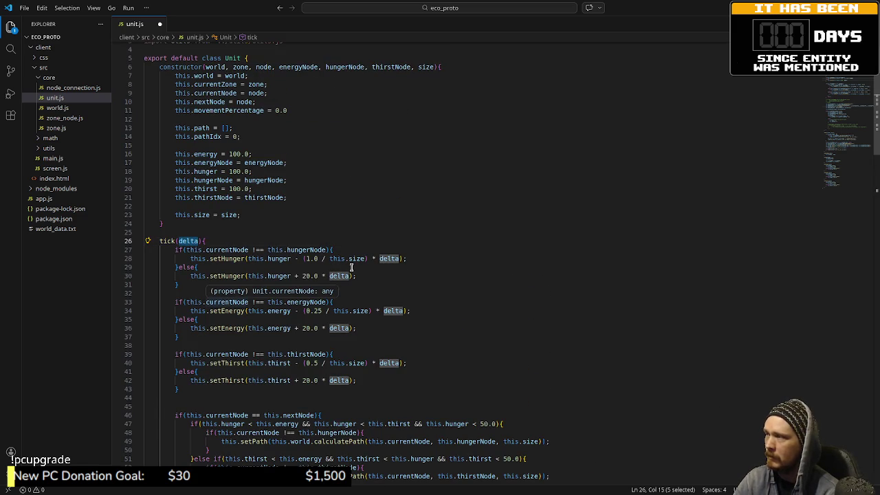
scroll(426, 275, "down", 3)
scroll(430, 280, "down", 11)
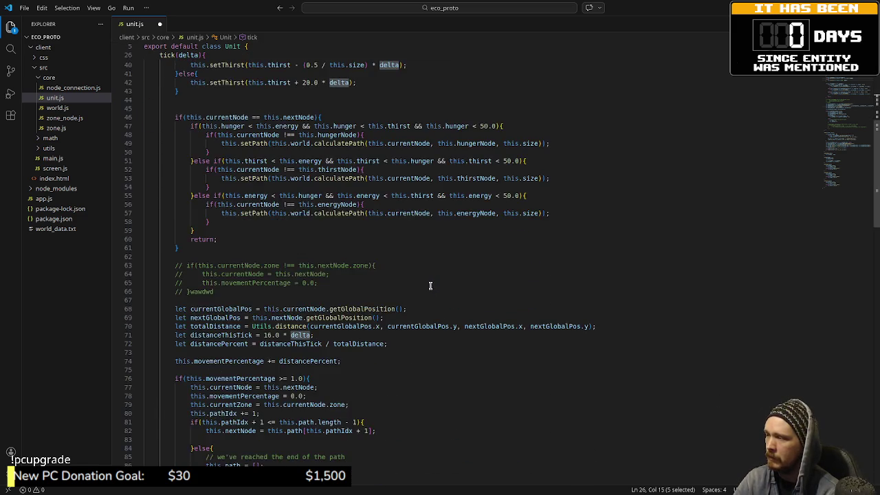
scroll(302, 266, "up", 5)
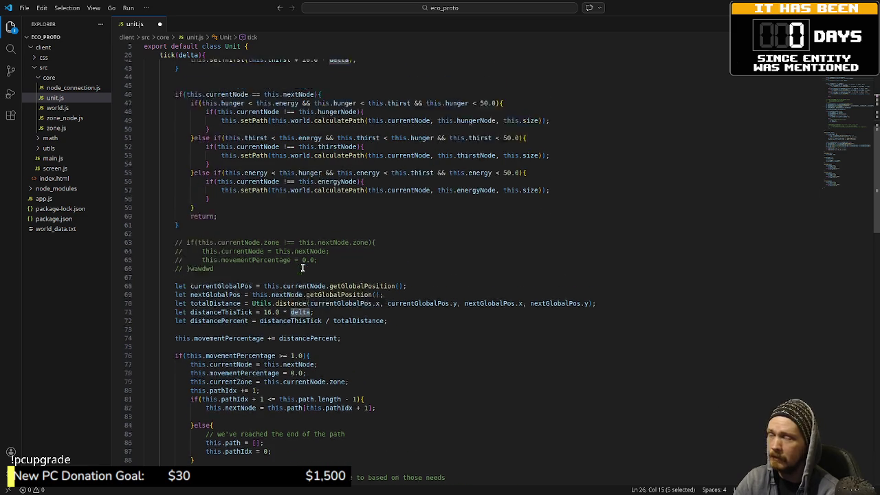
scroll(300, 266, "up", 6)
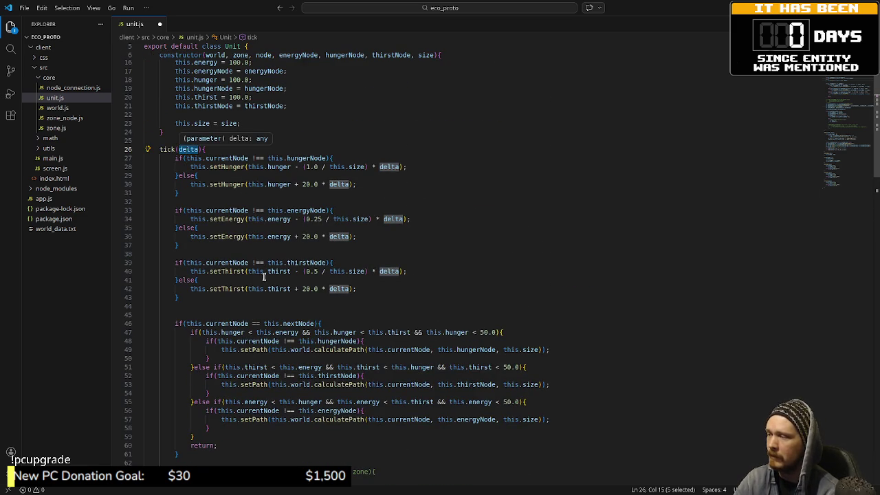
scroll(263, 277, "down", 8)
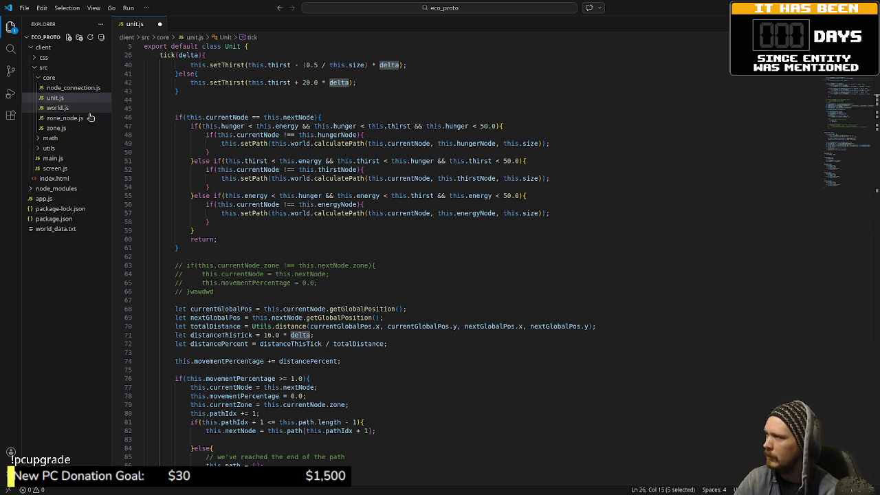
key("alt+Tab")
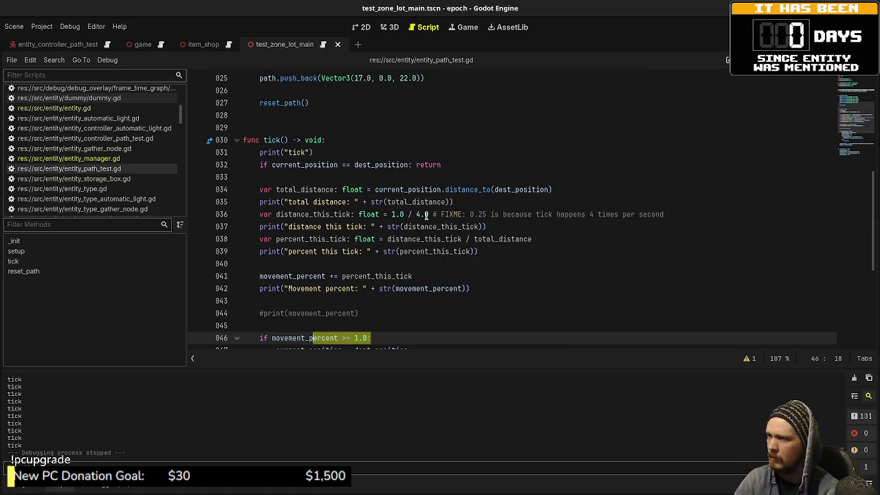
Highlight every use of distance_this_tick, then show the overview of open windows.
double_click(330, 214)
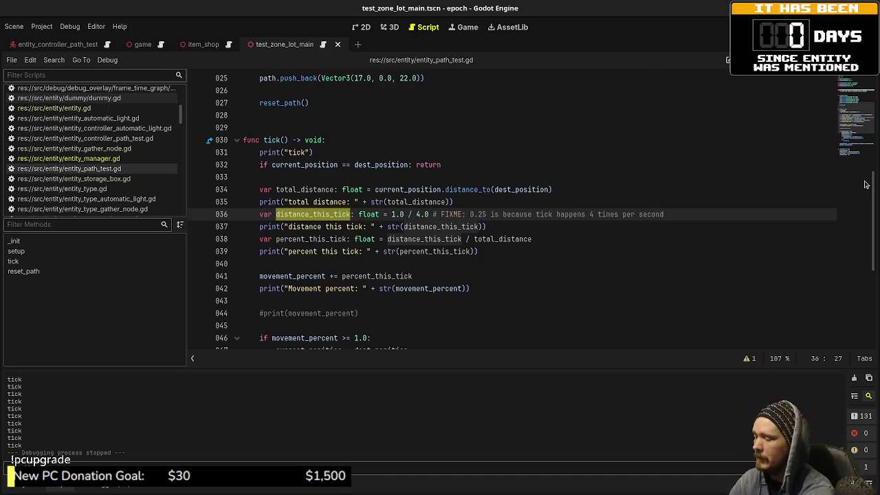
key("ctrl+F9")
key("ctrl+F9")
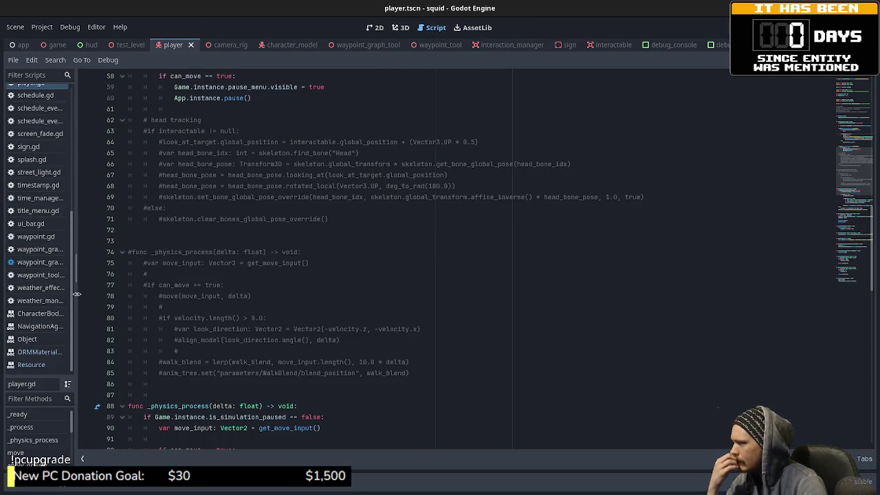
Widen the script list, open character_model.gd and select its tick function name.
left_click_drag(84, 297, 134, 295)
scroll(50, 288, "up", 5)
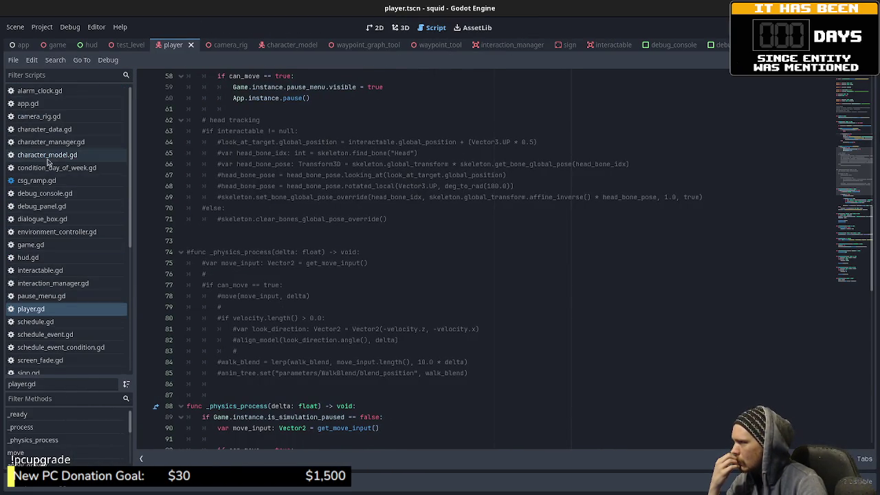
left_click(51, 155)
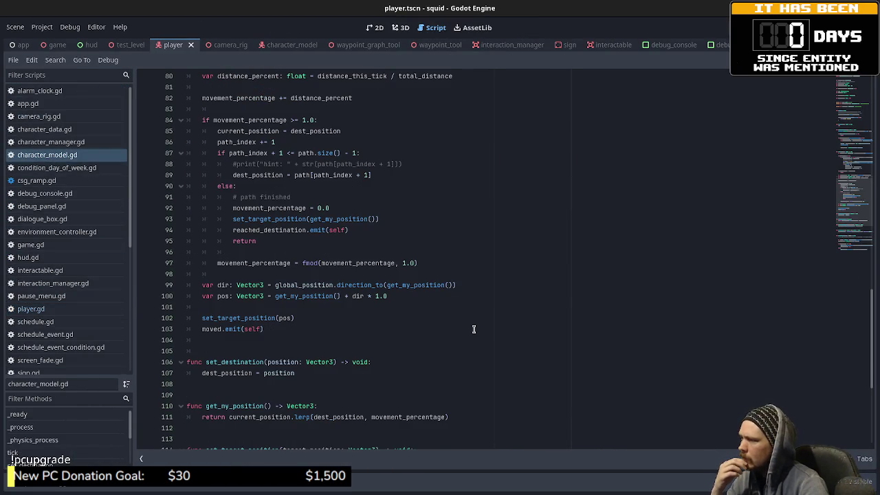
scroll(473, 329, "up", 10)
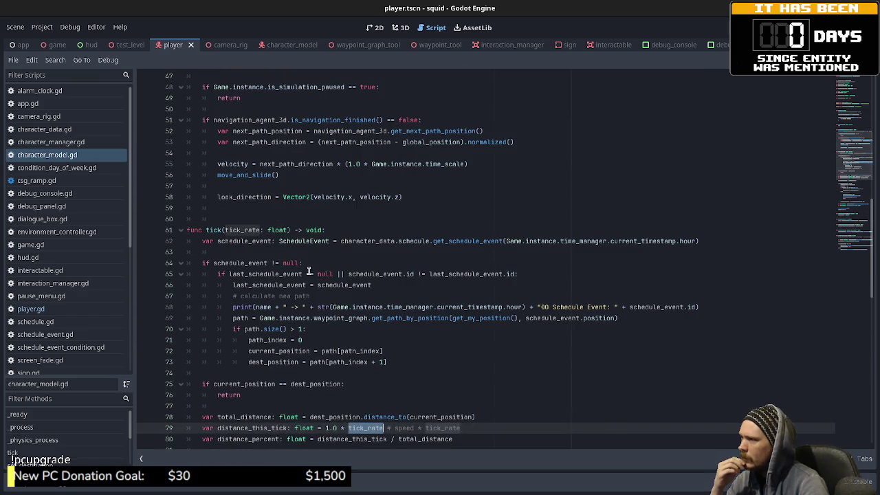
double_click(214, 231)
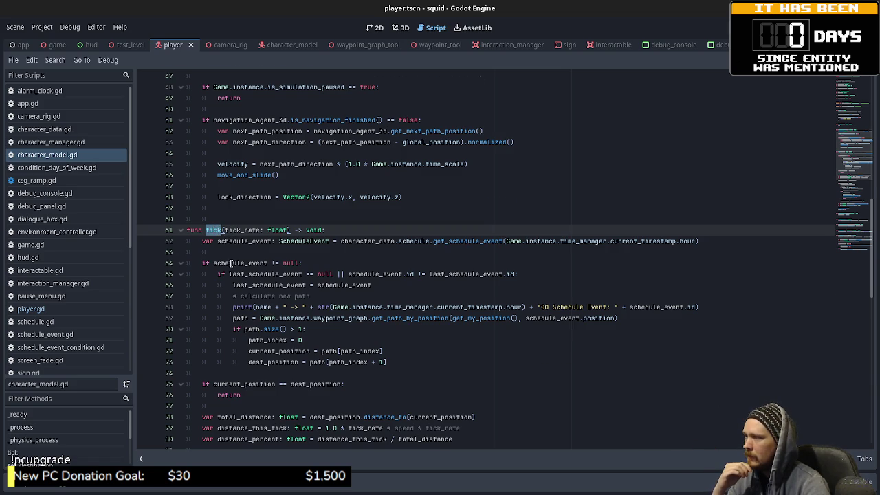
scroll(230, 264, "up", 15)
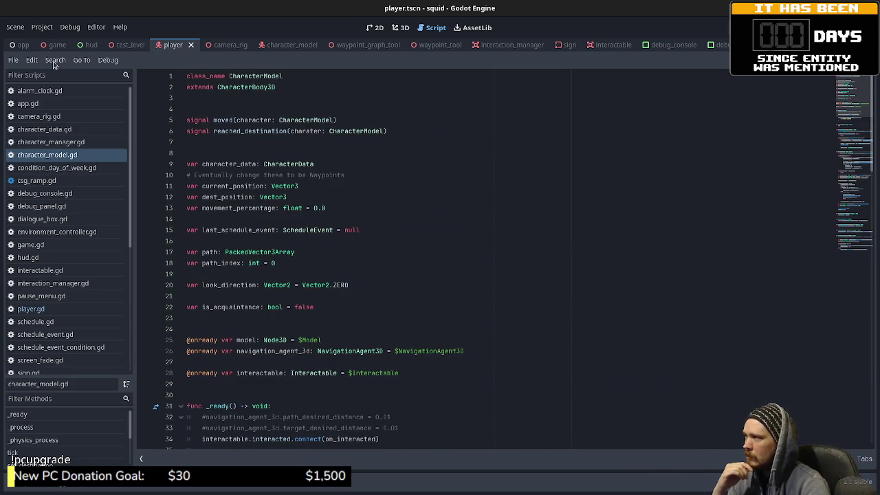
Run Find in Files for model.tick (0 matches), then open character_data.gd.
left_click(55, 61)
left_click(88, 131)
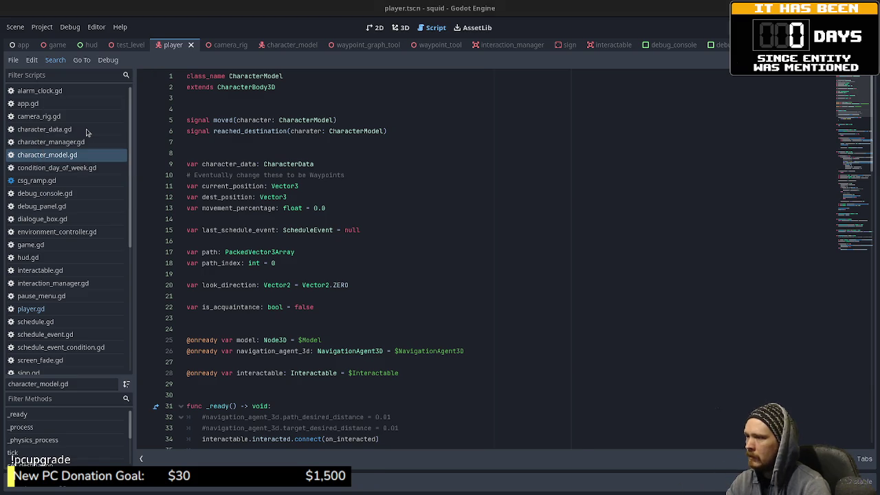
type("model.tick")
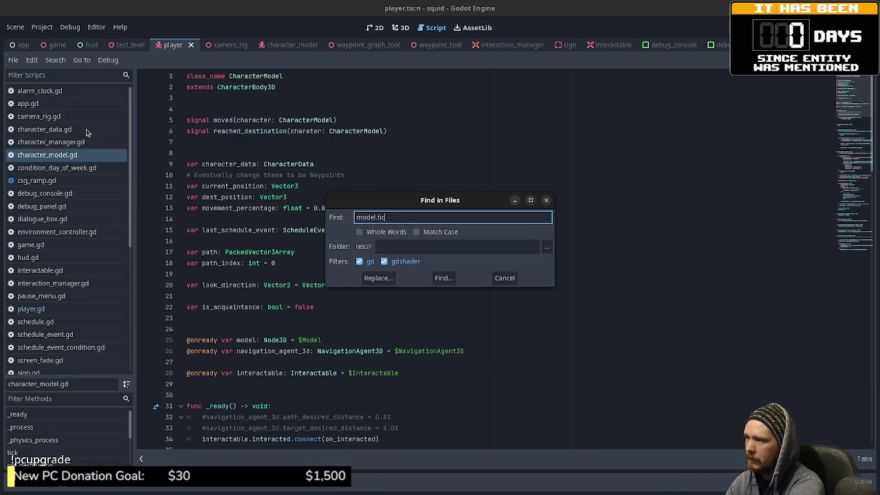
key("Return")
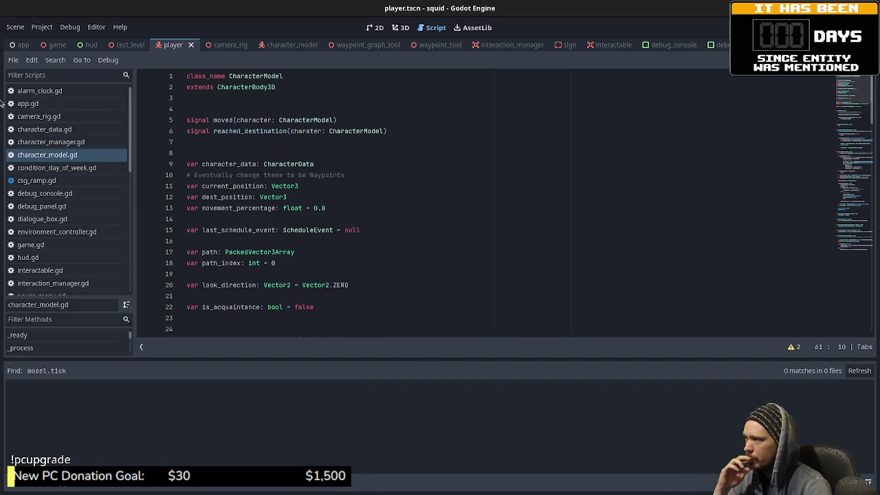
scroll(285, 249, "down", 8)
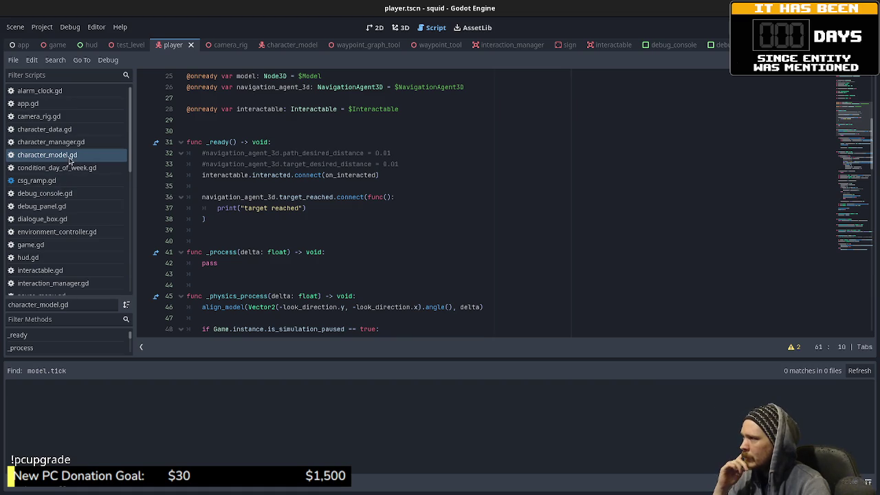
left_click(45, 129)
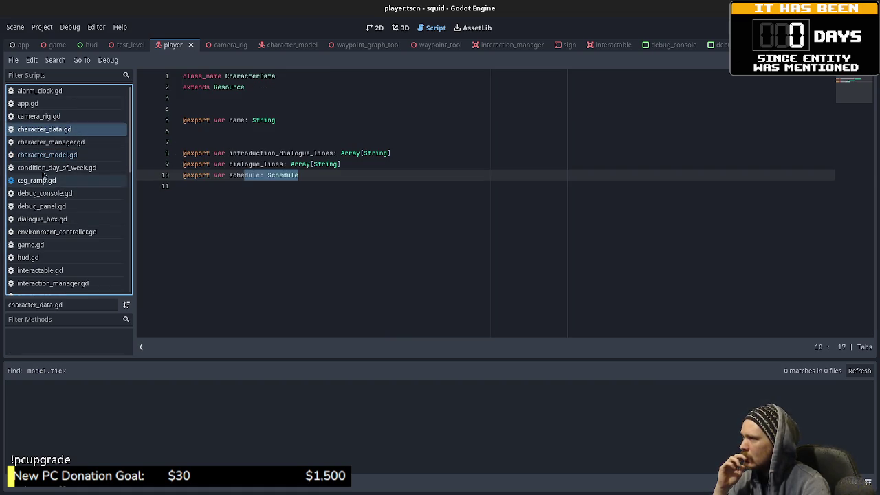
Open game.gd and highlight the process_world_tick call and character_manager in the tick loop.
left_click(46, 155)
scroll(55, 206, "down", 2)
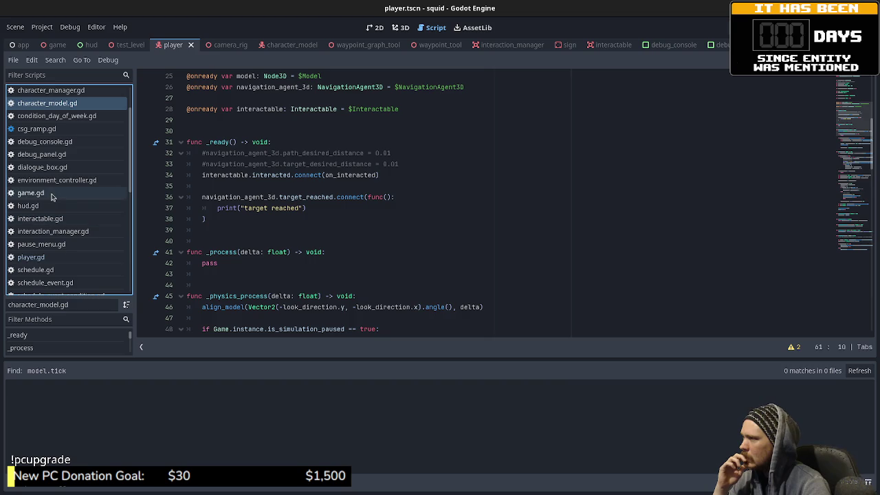
left_click(31, 193)
scroll(281, 231, "down", 8)
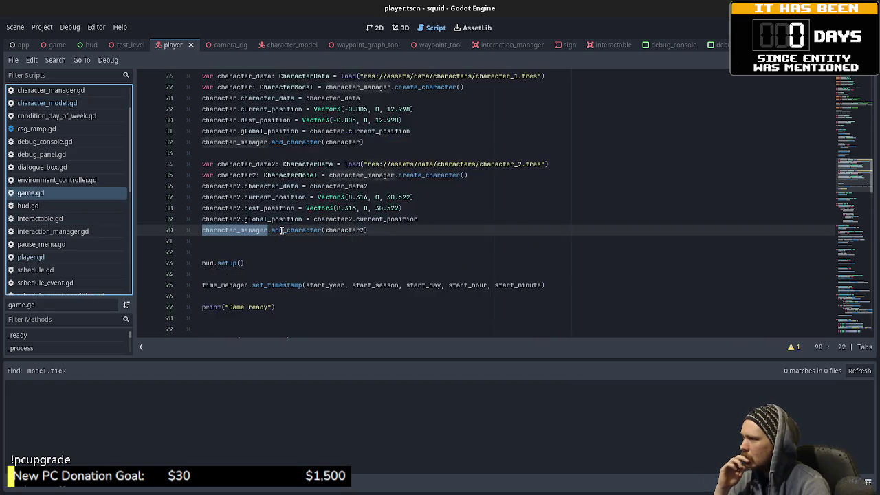
double_click(242, 230)
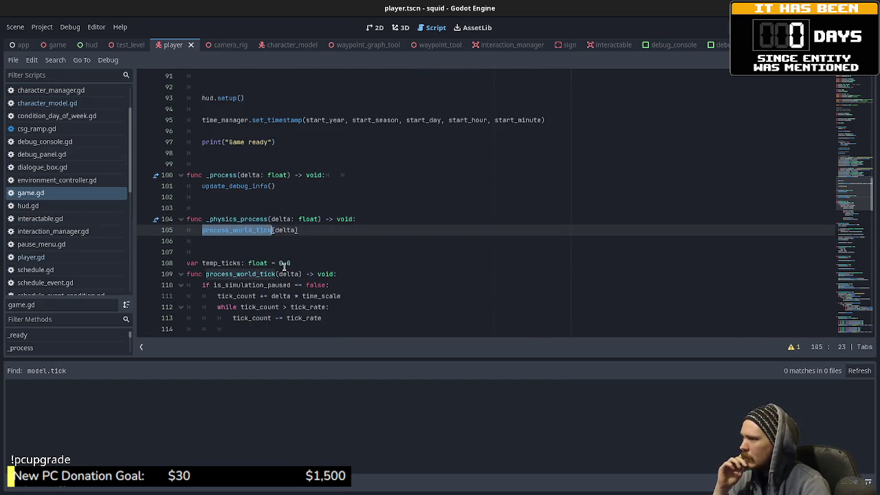
scroll(282, 261, "down", 3)
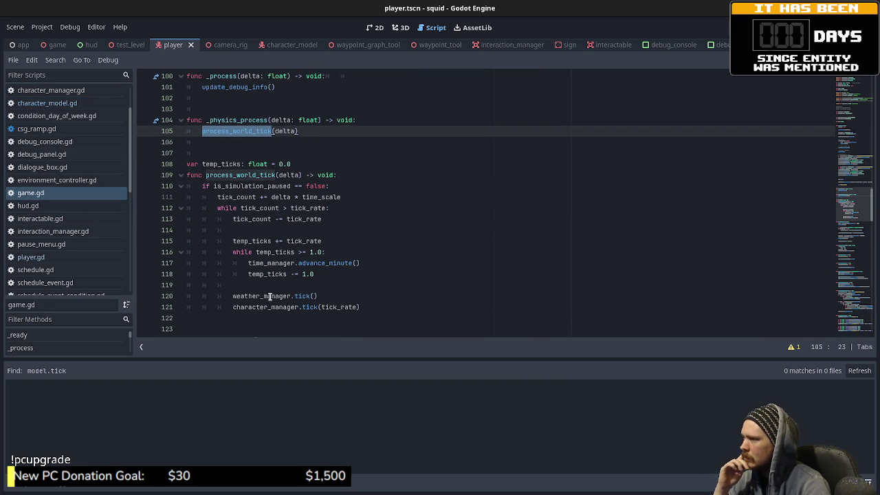
double_click(267, 307)
scroll(57, 210, "up", 2)
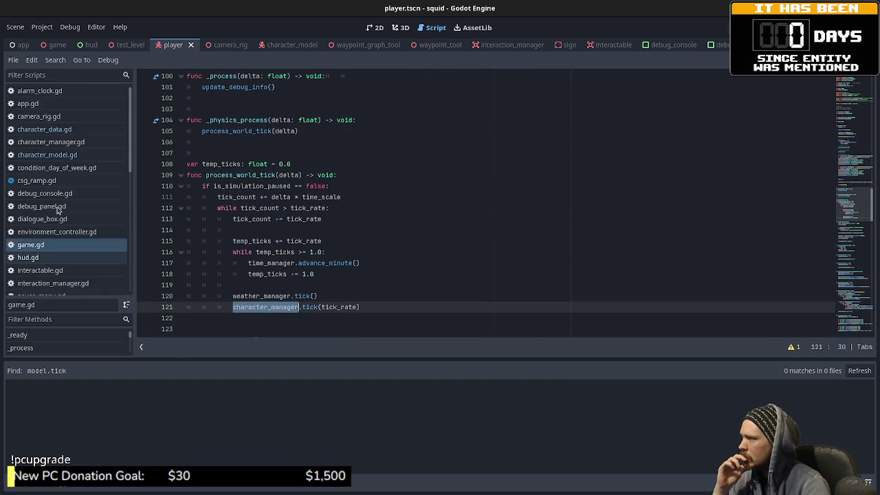
Check the tick function in character_manager.gd, then highlight every tick_rate use in game.gd.
left_click(51, 142)
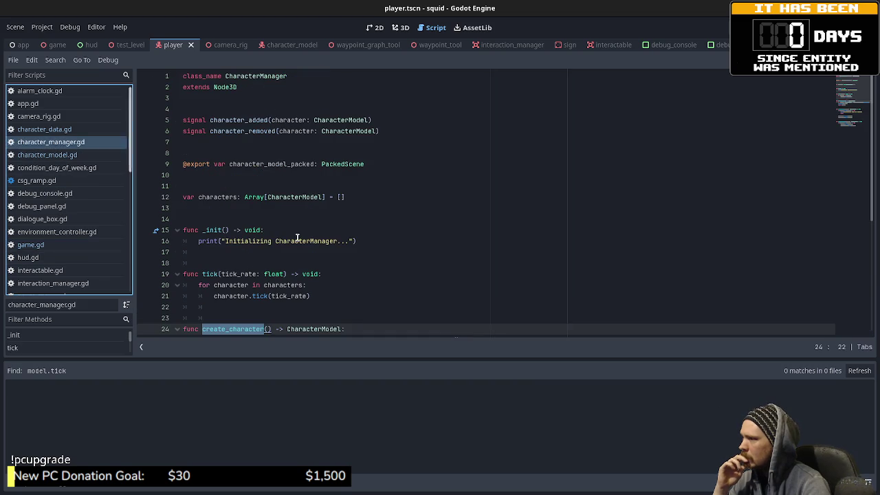
scroll(333, 242, "down", 2)
double_click(210, 208)
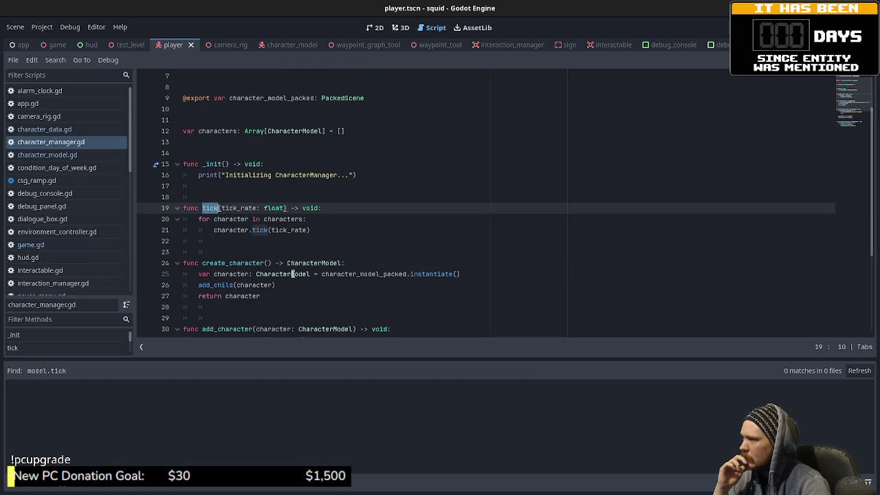
scroll(224, 215, "up", 2)
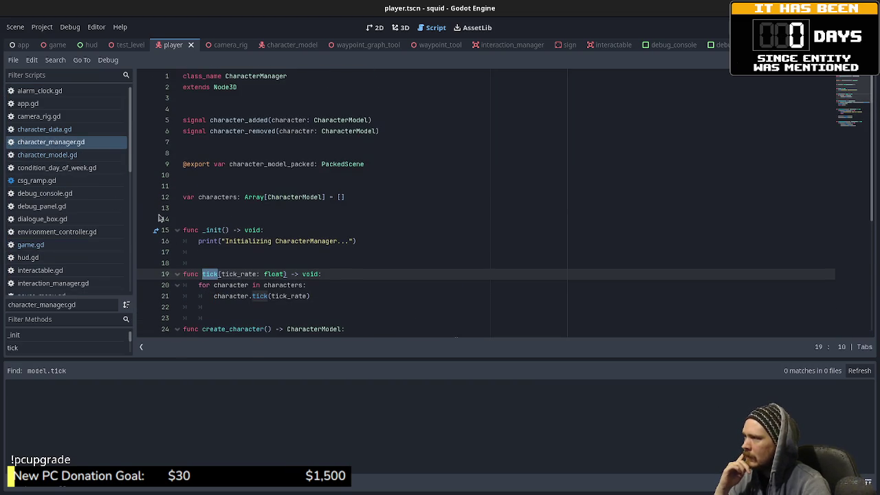
left_click(97, 246)
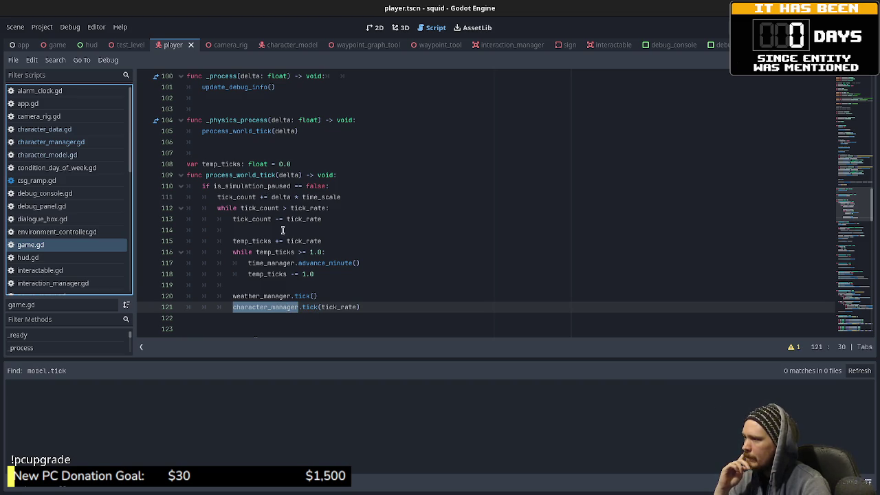
double_click(339, 307)
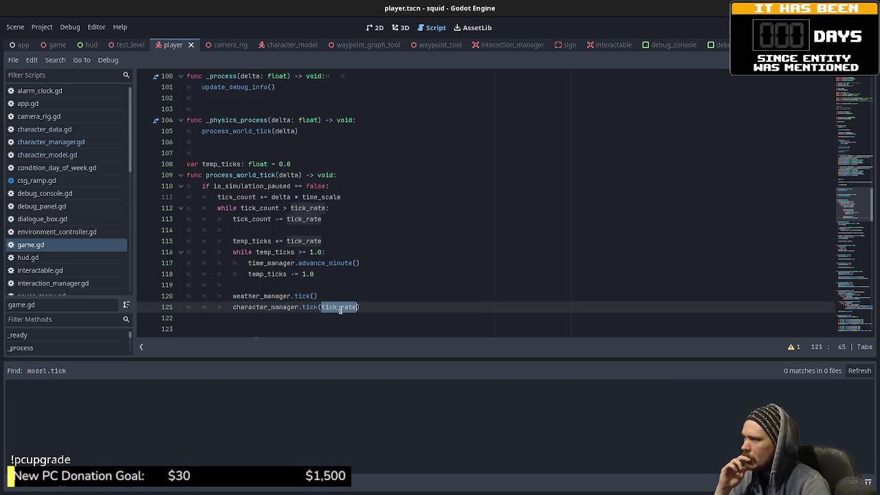
scroll(340, 276, "up", 4)
scroll(340, 275, "up", 20)
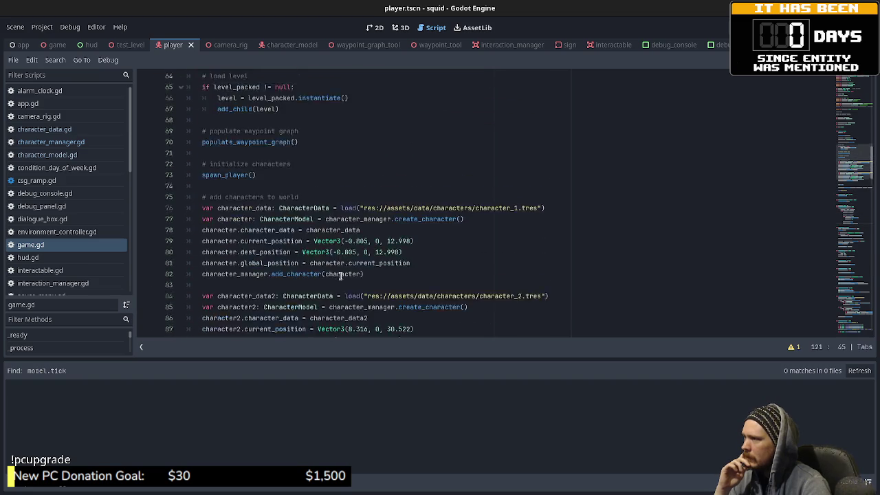
scroll(340, 281, "up", 1)
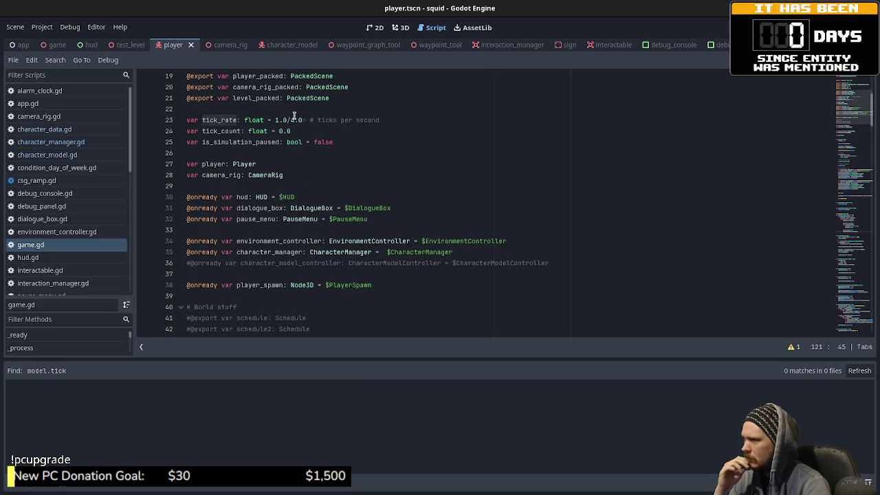
Review character_model.gd's tick_rate, position, total distance and movement_percentage lines, then reveal the epoch window.
left_click(81, 154)
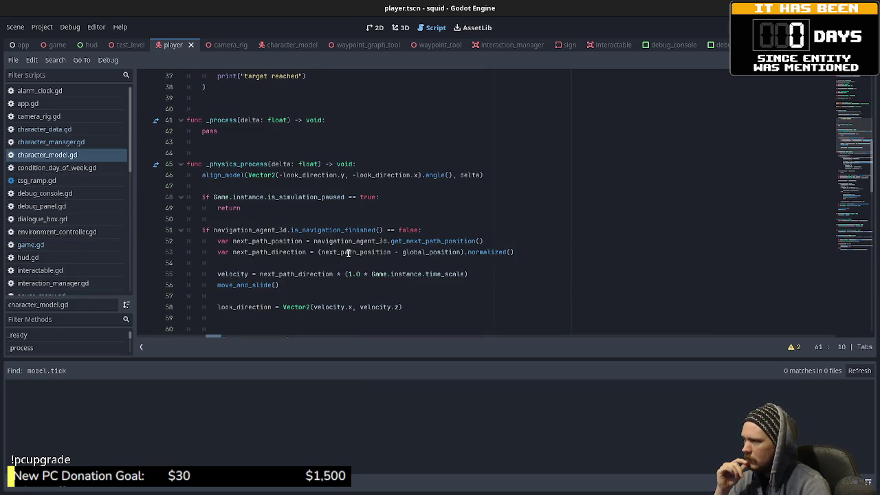
scroll(347, 252, "down", 5)
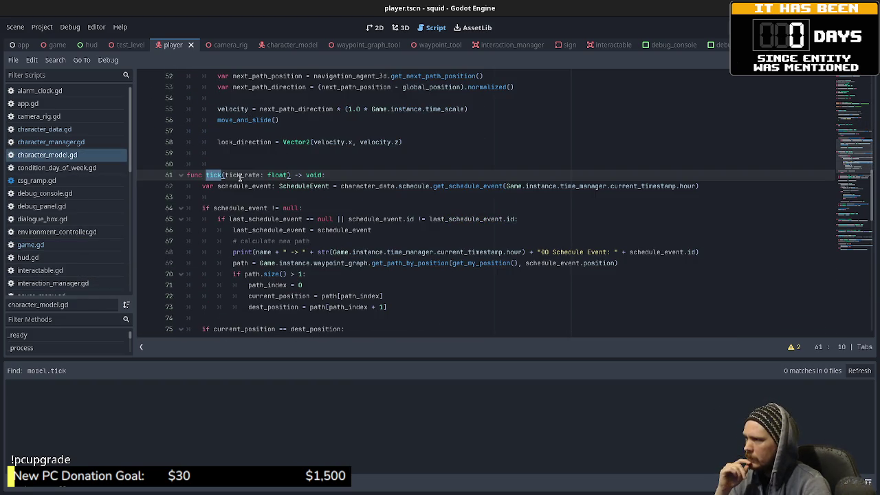
double_click(242, 174)
scroll(291, 244, "down", 1)
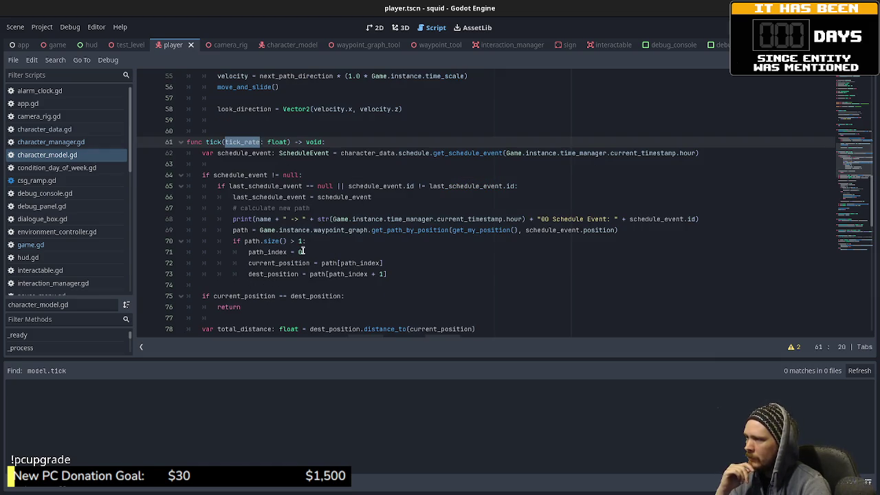
scroll(321, 262, "down", 2)
double_click(245, 230)
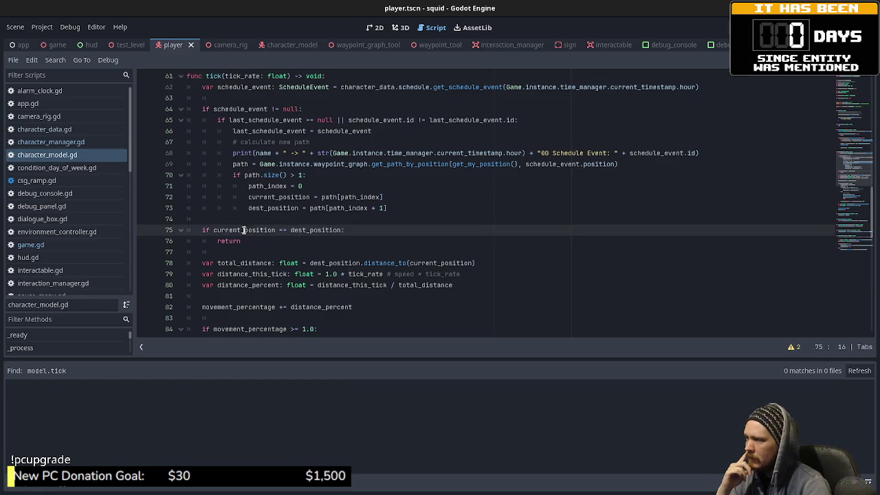
double_click(310, 231)
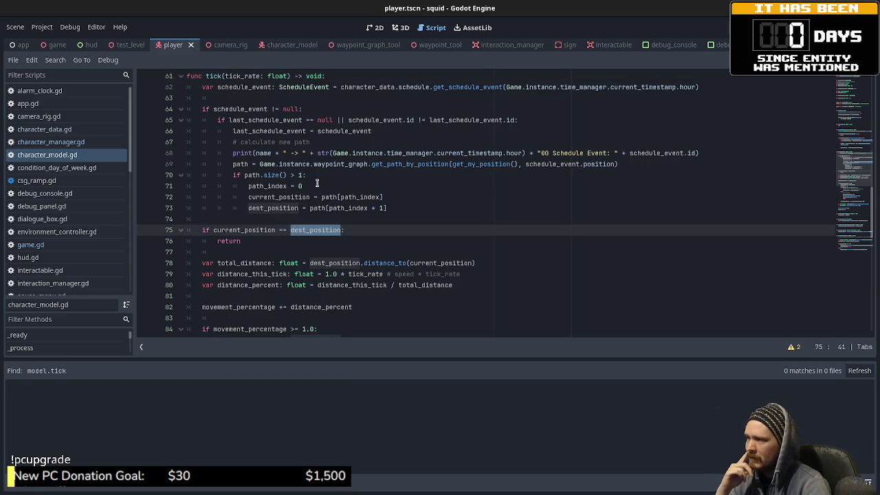
scroll(307, 239, "down", 2)
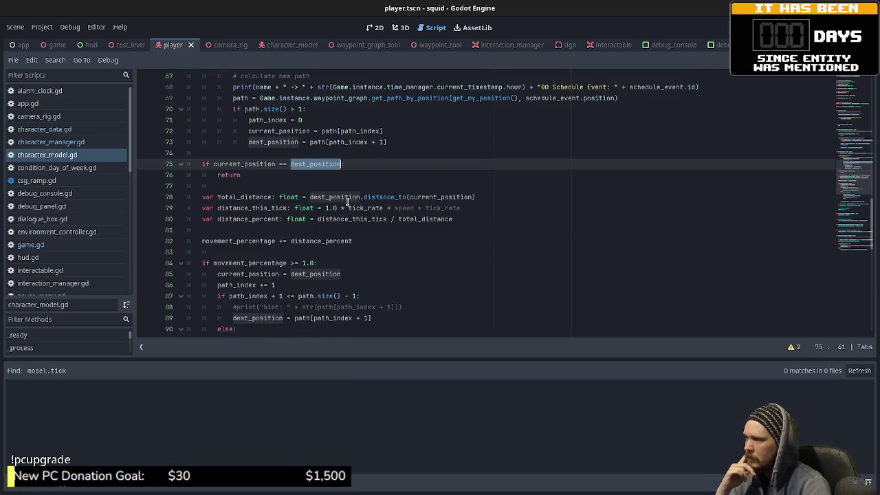
left_click_drag(490, 199, 310, 197)
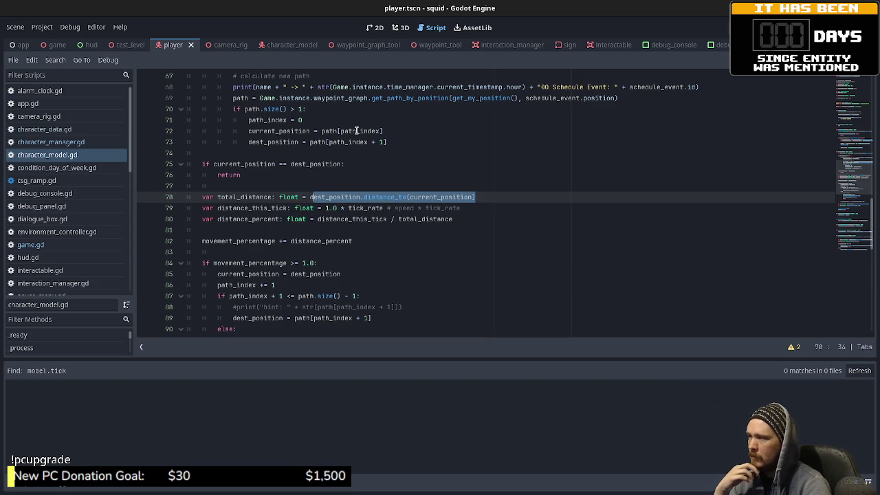
double_click(255, 241)
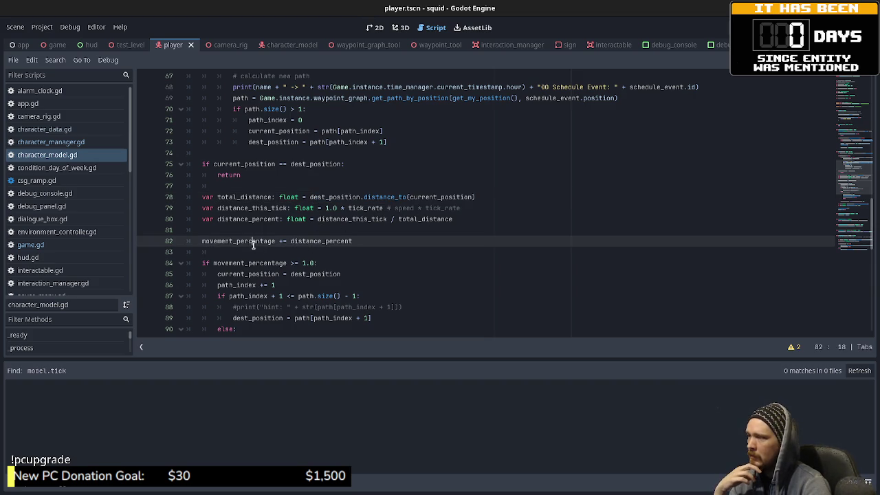
double_click(311, 246)
left_click_drag(378, 9, 357, 386)
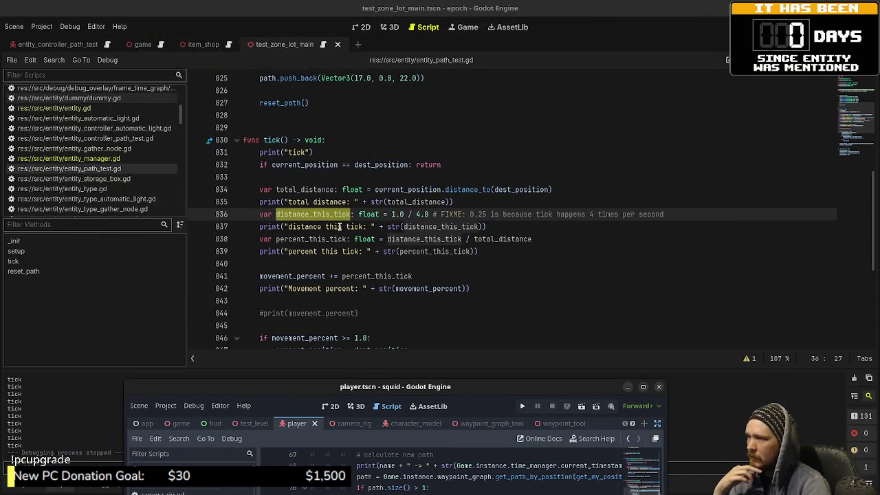
Replace '/ 4.0' with '* 0.25' on line 036, then bring the squid window back to the front.
mouse_move(316, 391)
left_mouse_down()
mouse_move(320, 254)
mouse_move(275, 99)
mouse_move(219, 0)
left_mouse_up()
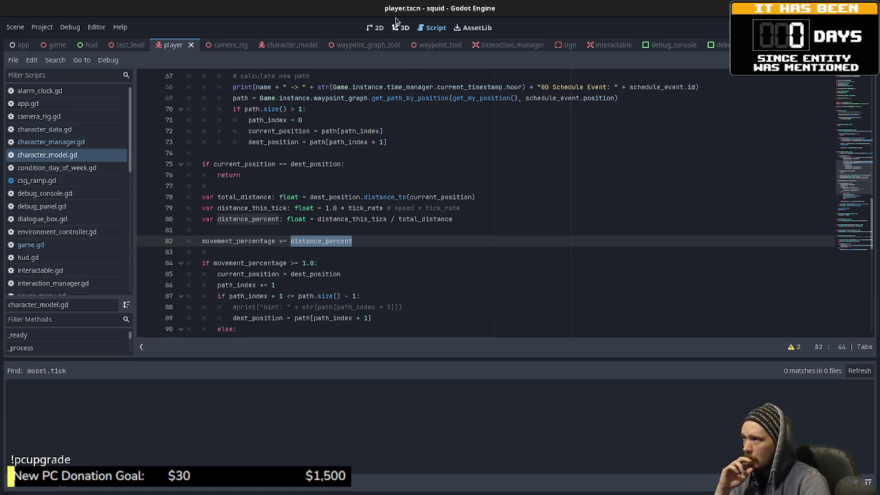
left_click_drag(395, 11, 356, 339)
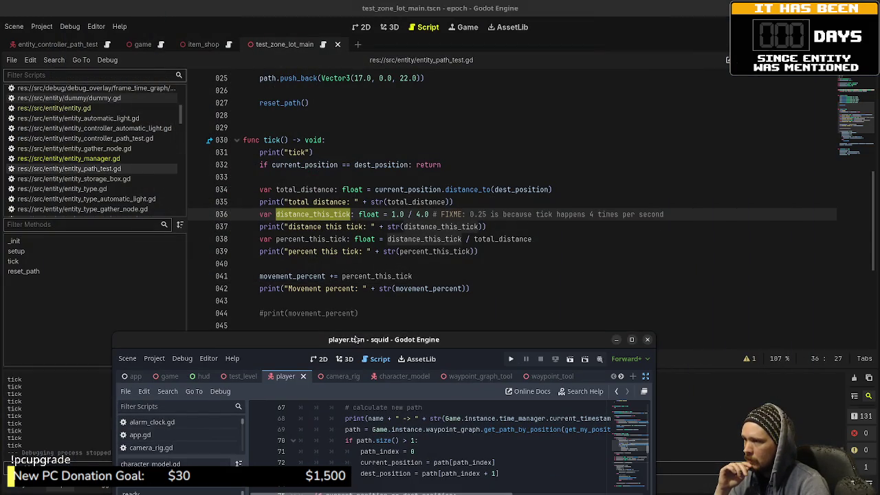
left_click(423, 214)
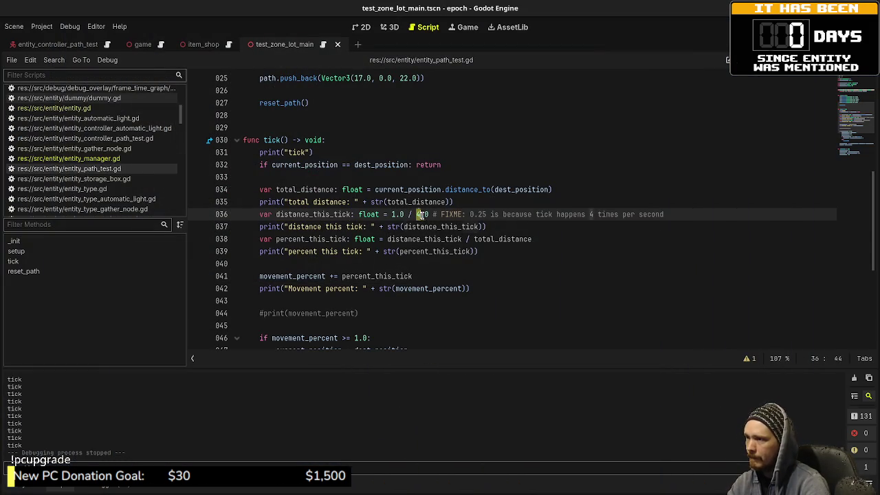
key("BackSpace")
key("BackSpace")
key("BackSpace")
key("BackSpace")
type("* 0.25")
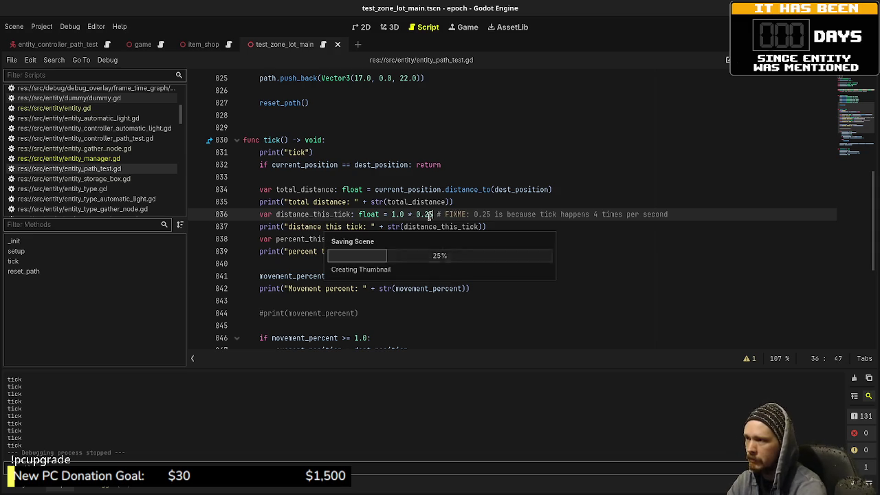
key("Escape")
key("alt+Tab")
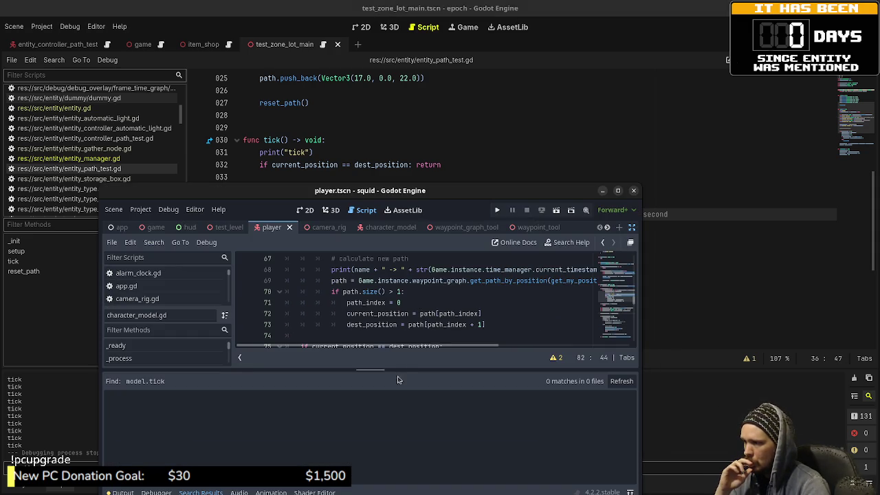
left_click(200, 492)
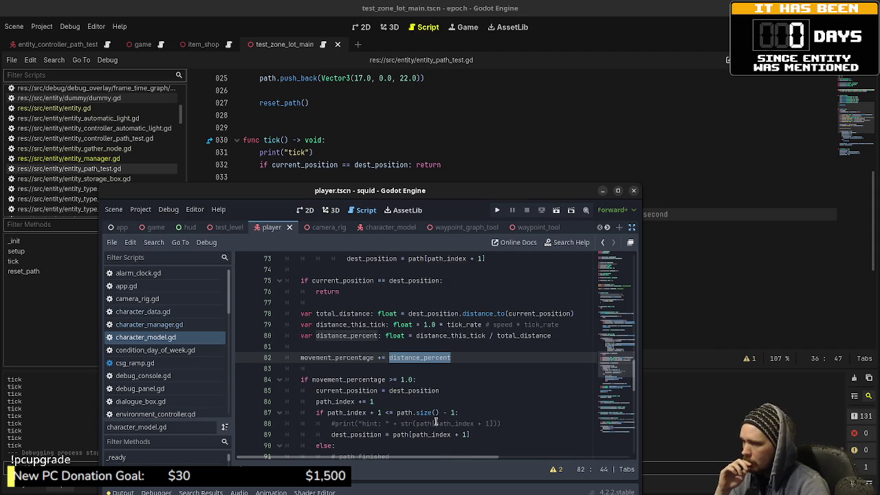
Move the squid window lower and scroll the script down toward the movement code.
left_click_drag(389, 190, 391, 235)
scroll(388, 177, "down", 5)
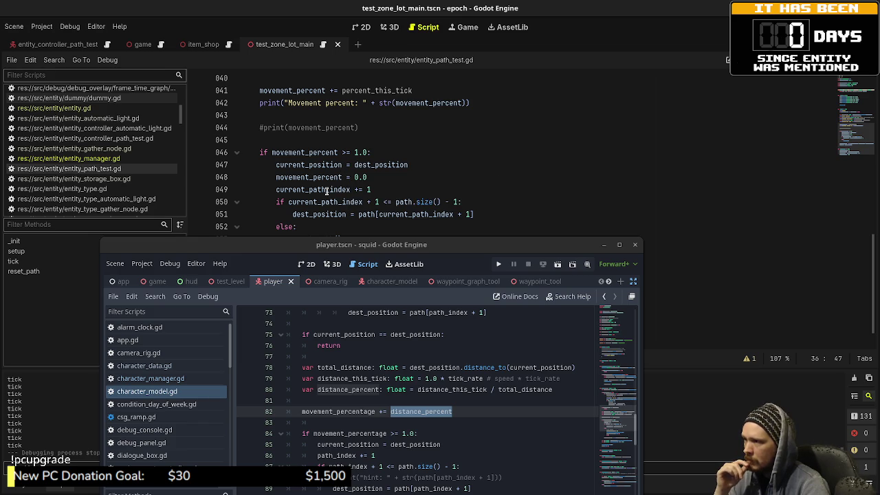
scroll(391, 378, "down", 1)
scroll(391, 378, "down", 1)
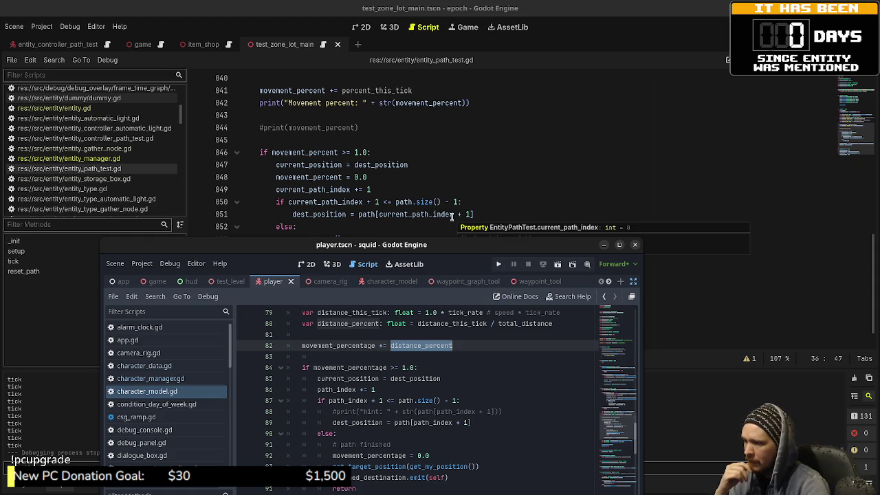
scroll(405, 200, "down", 1)
Select distance_percent on line 82 and scroll through the per-tick percentage calculation.
double_click(393, 347)
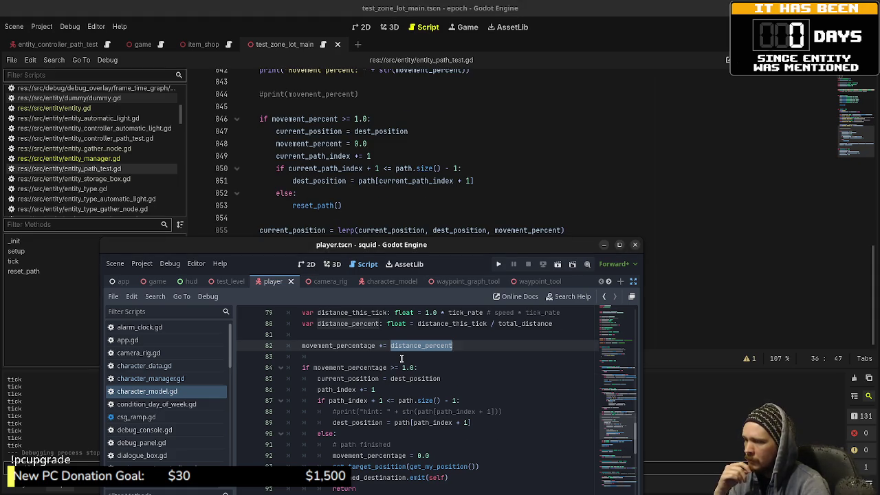
scroll(389, 409, "down", 1)
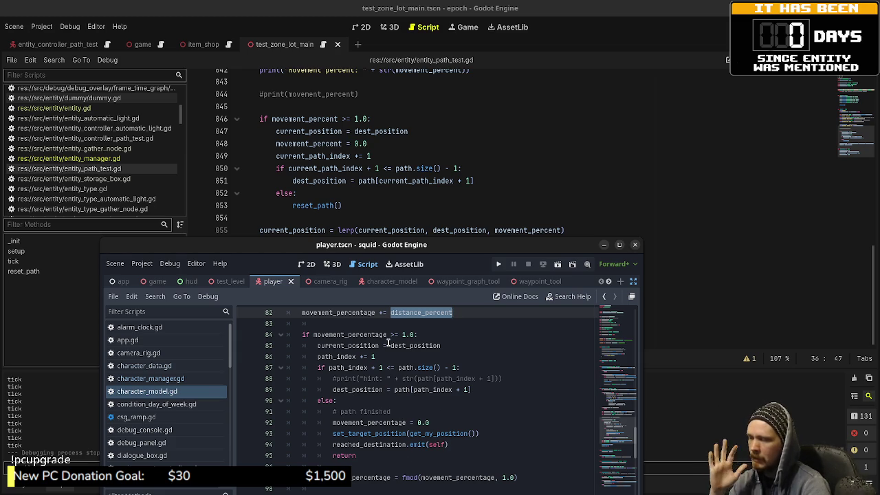
scroll(388, 342, "down", 1)
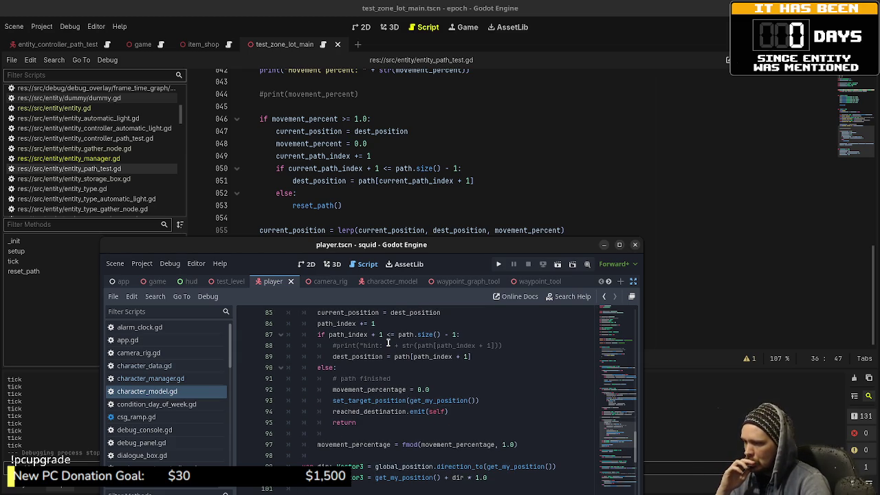
scroll(385, 369, "up", 2)
scroll(385, 370, "down", 2)
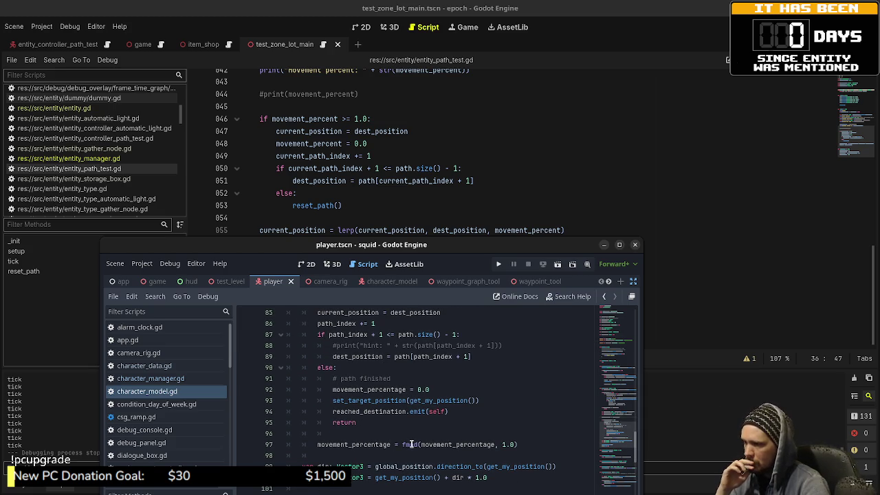
scroll(411, 444, "down", 2)
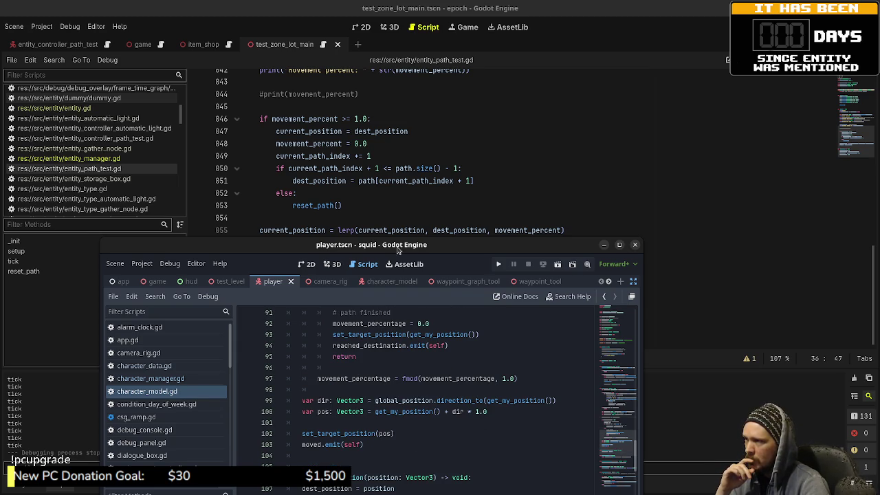
scroll(389, 215, "up", 4)
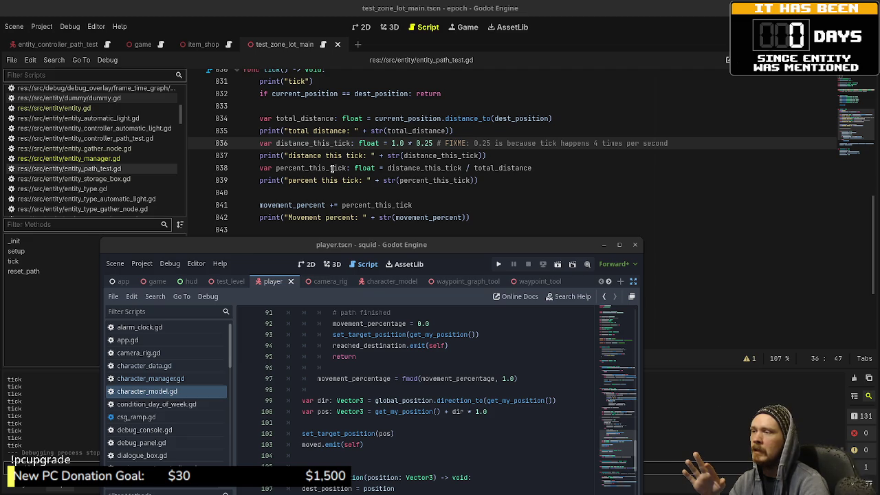
double_click(443, 169)
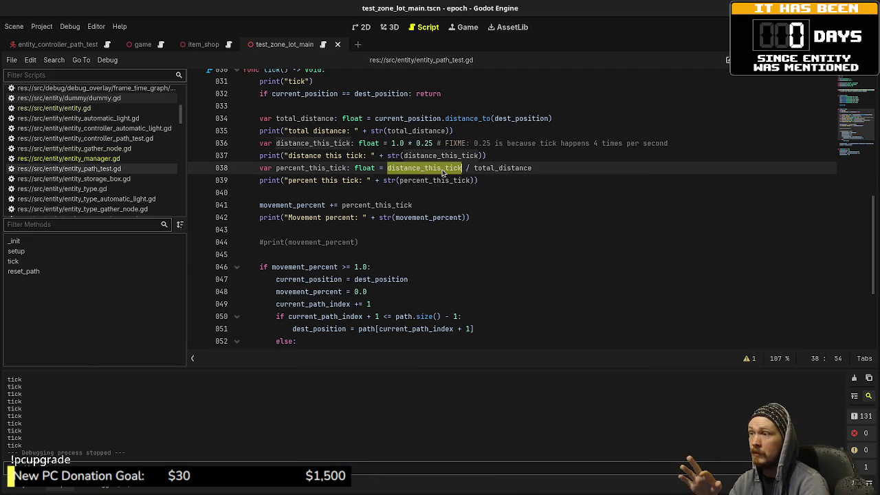
double_click(502, 167)
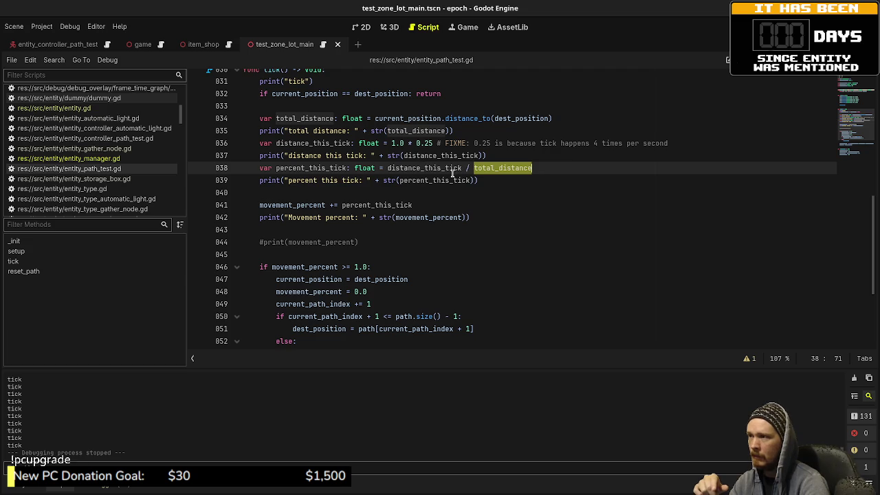
mouse_move(486, 170)
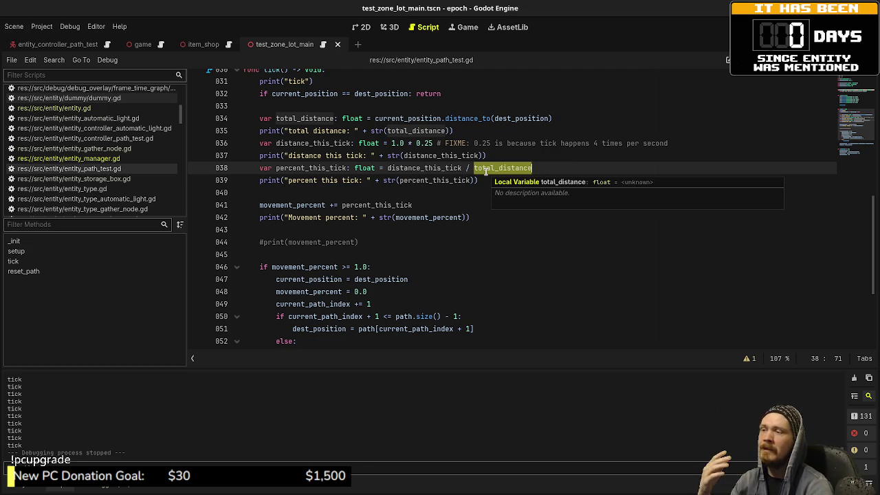
double_click(434, 168)
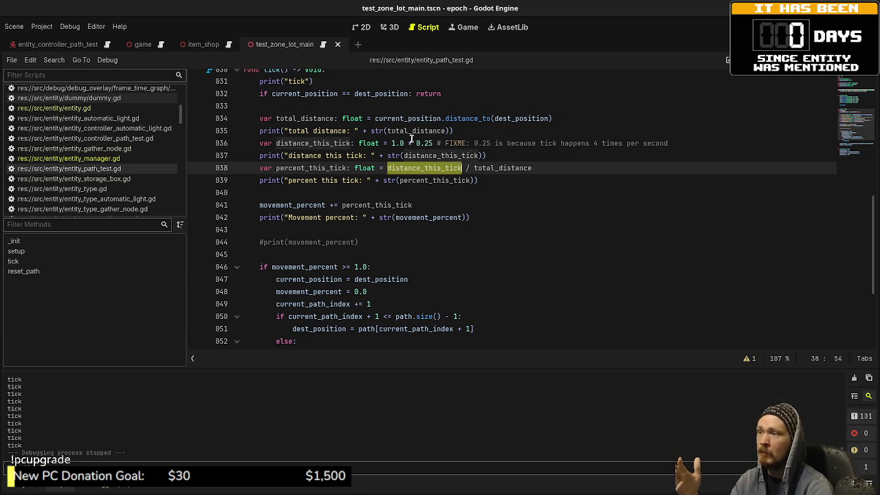
left_click_drag(433, 143, 399, 142)
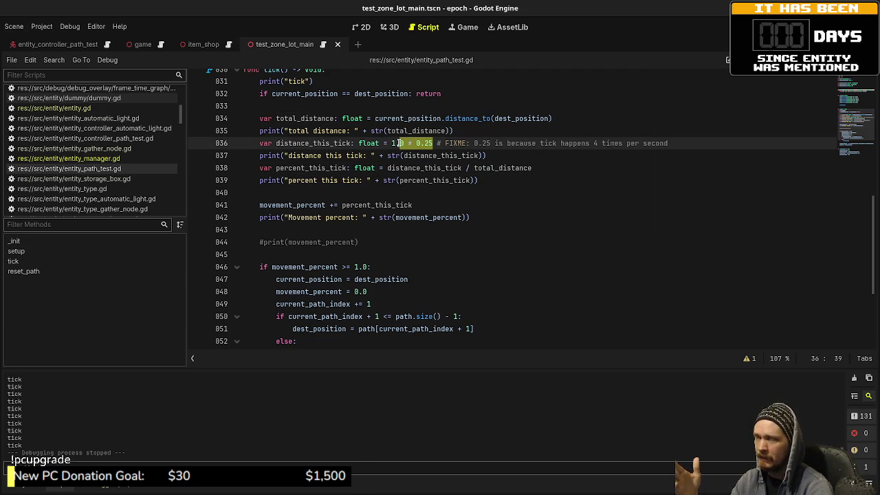
double_click(426, 167)
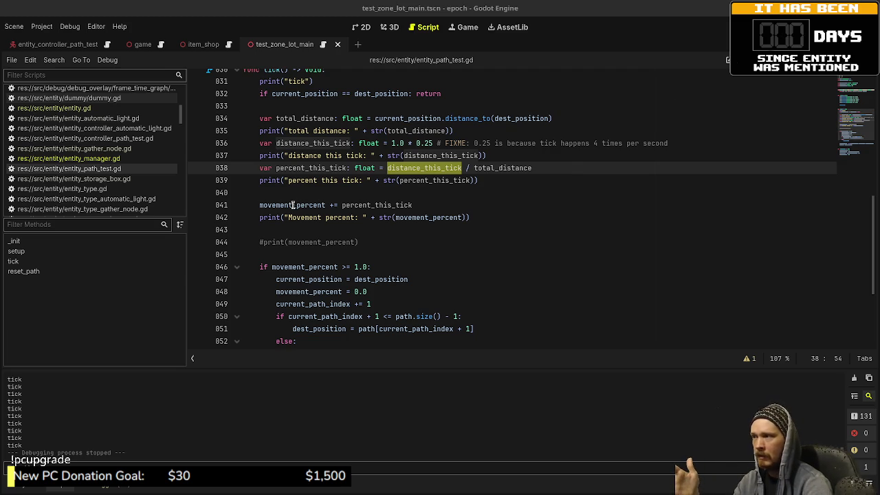
left_click_drag(293, 204, 396, 205)
scroll(405, 261, "down", 2)
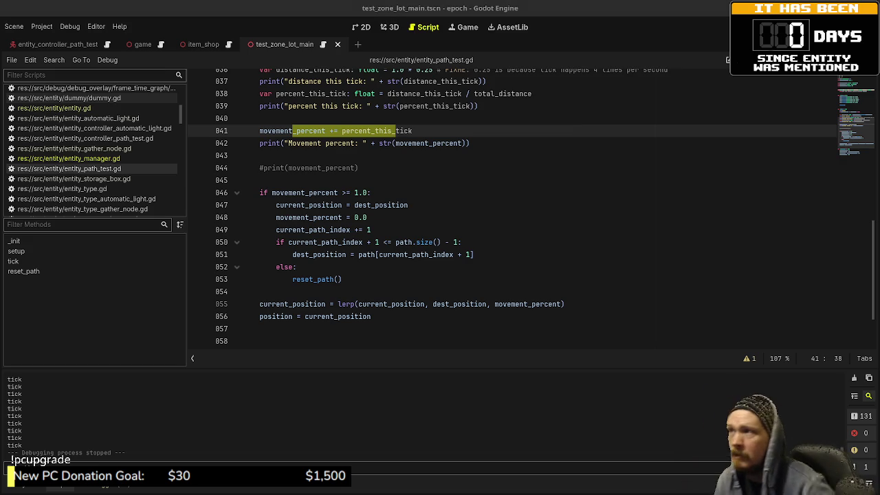
key("alt+Tab")
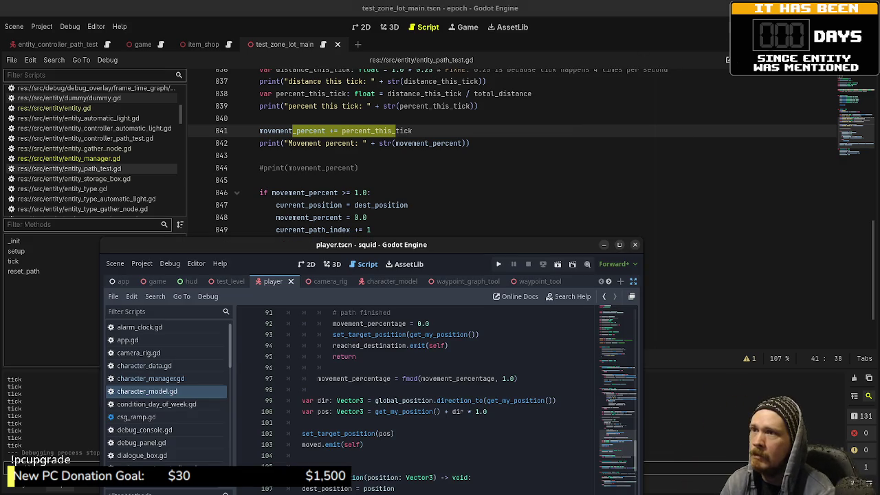
Maximize the squid project window, run the game with F5, stop it with F8, and return to line 82.
left_click(620, 245)
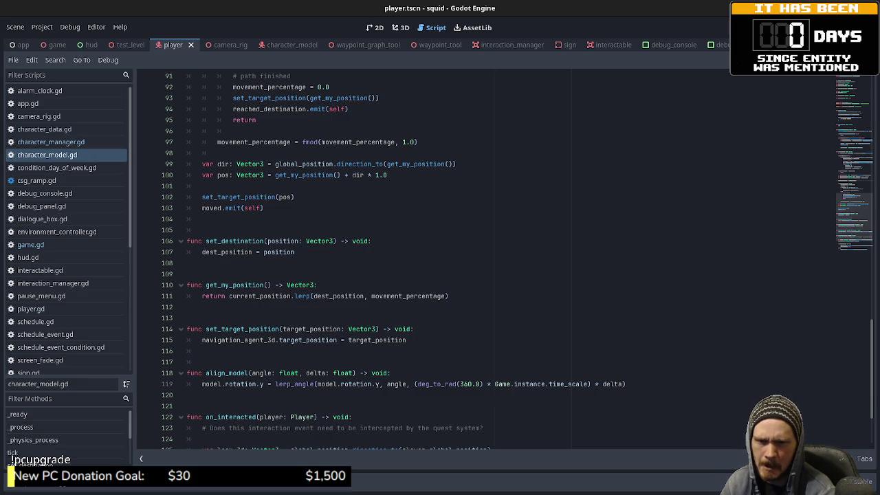
key("F5")
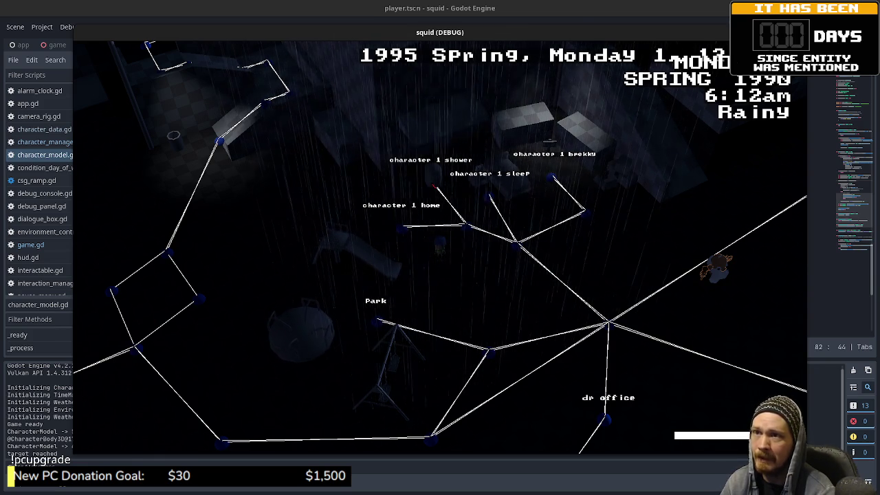
key("F8")
scroll(372, 244, "up", 6)
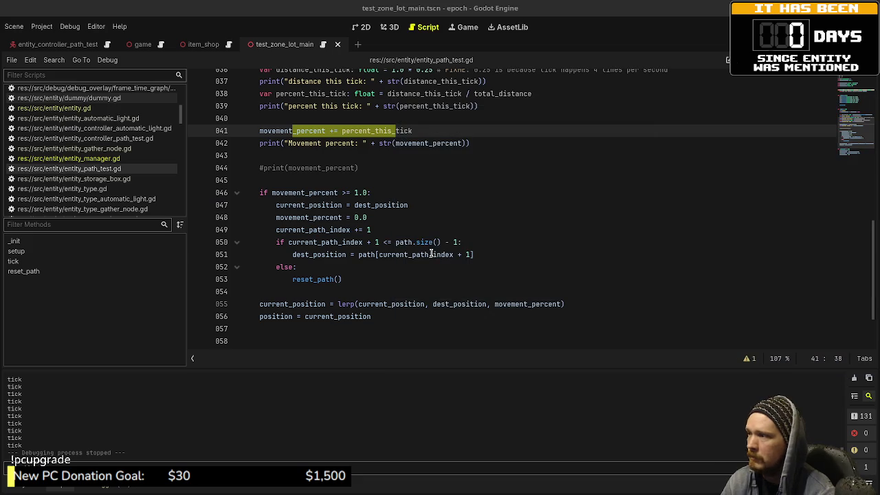
scroll(439, 228, "up", 1)
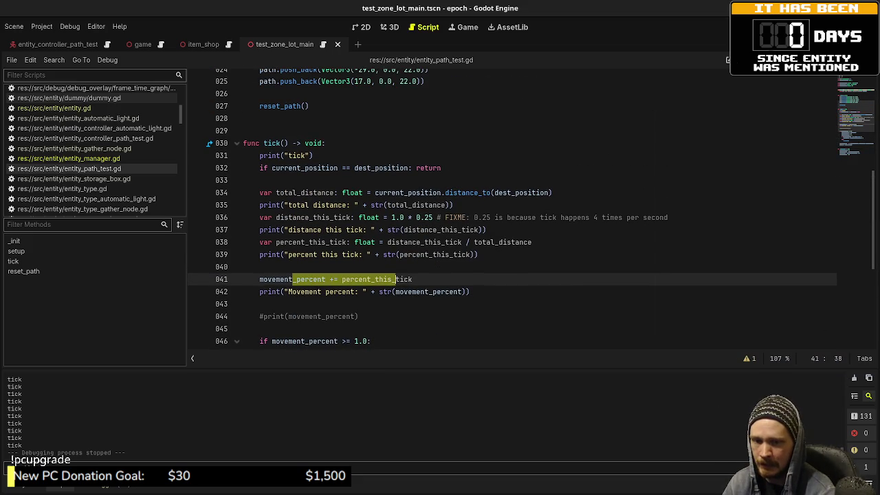
double_click(275, 143)
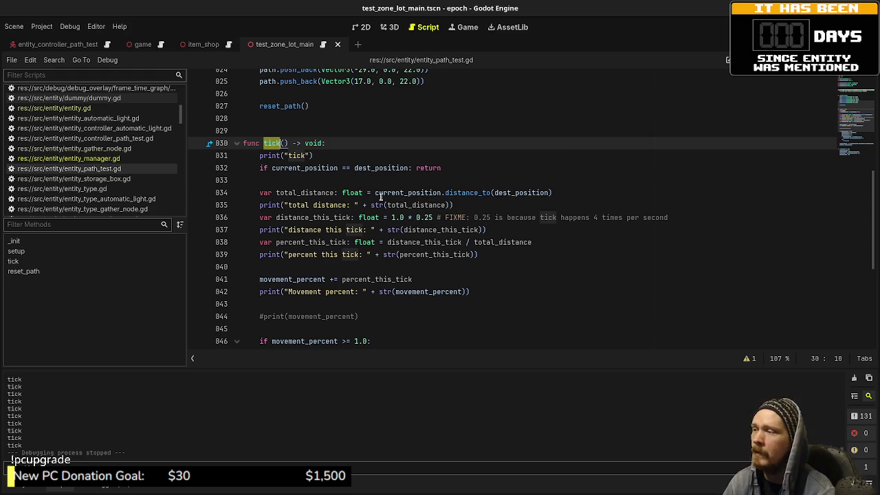
double_click(500, 193)
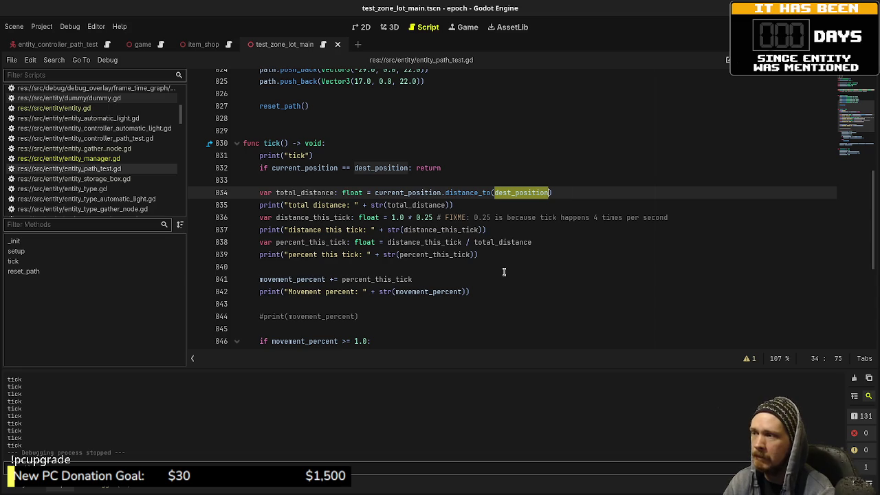
left_click(291, 192)
double_click(315, 192)
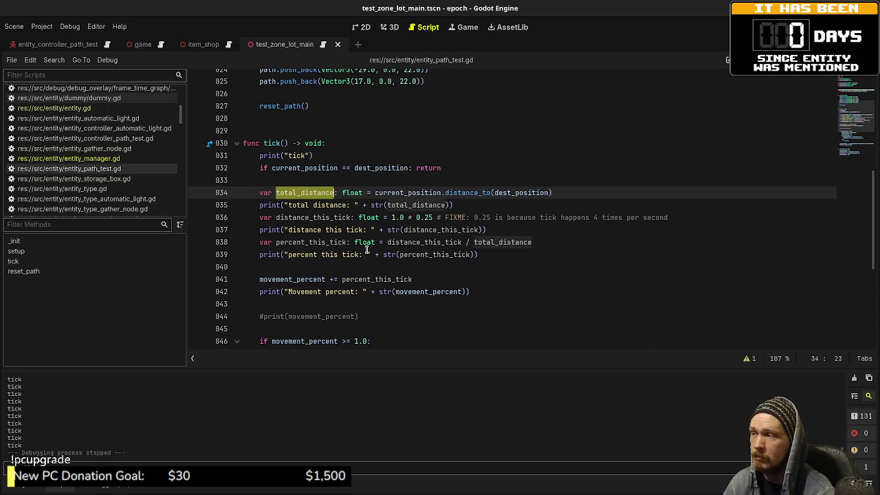
double_click(318, 217)
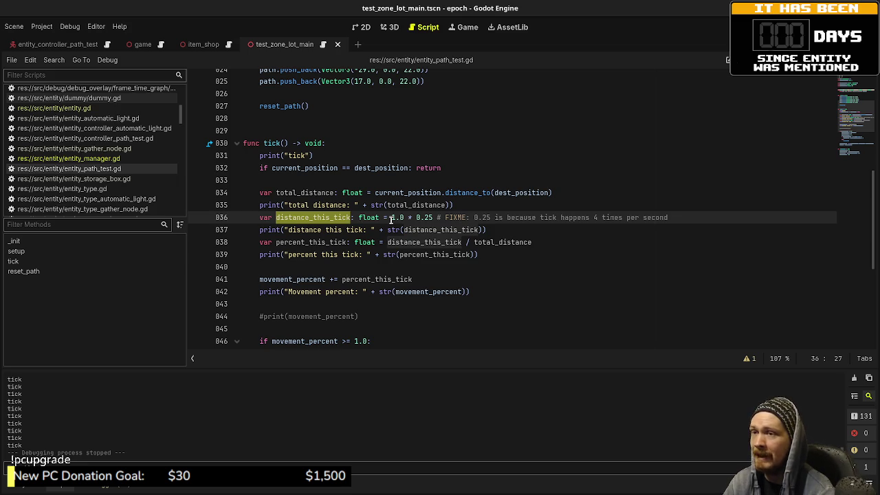
double_click(272, 143)
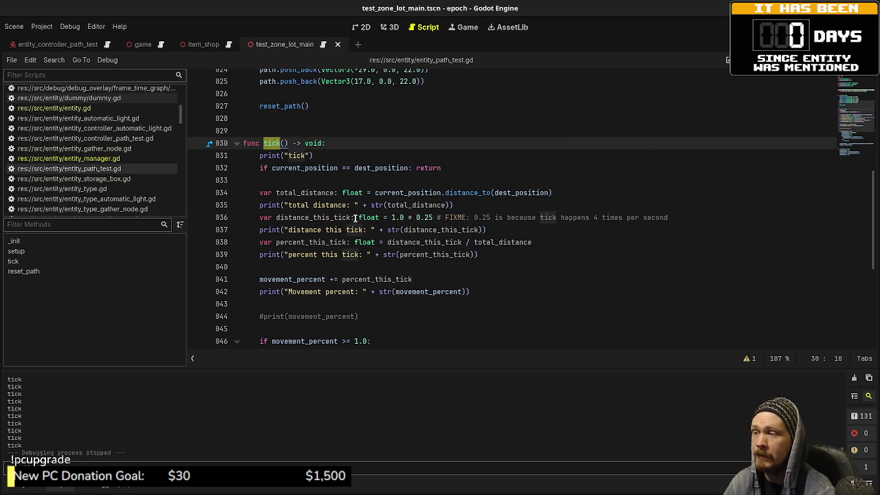
left_click_drag(391, 219, 433, 220)
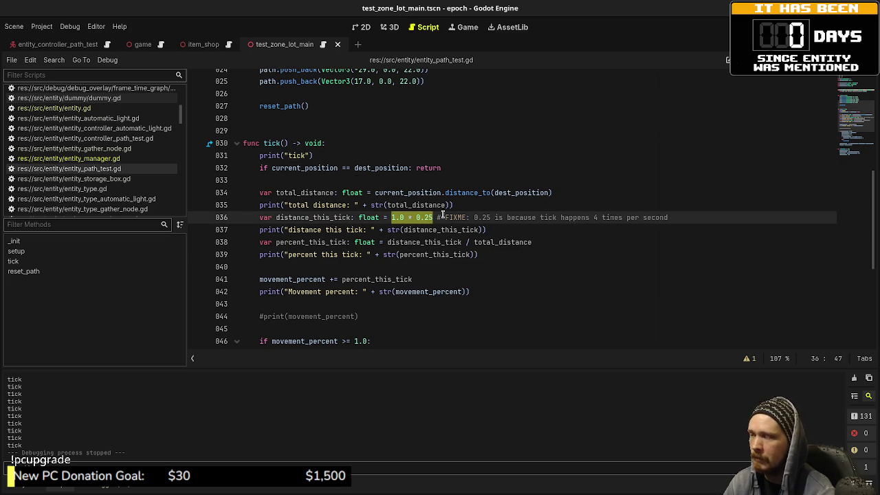
double_click(323, 218)
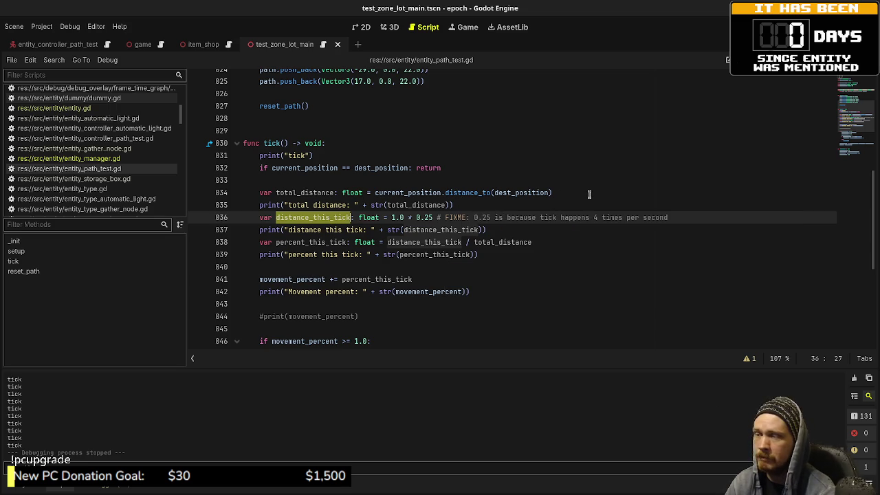
left_click_drag(589, 193, 474, 195)
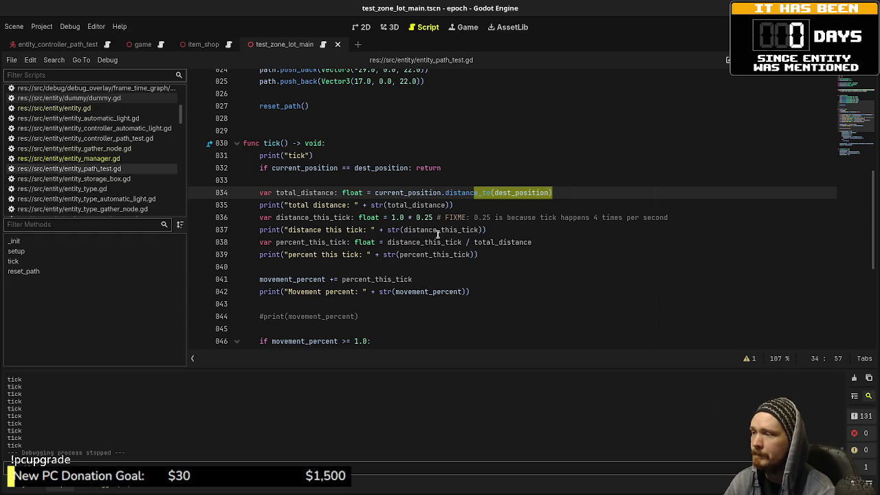
double_click(321, 242)
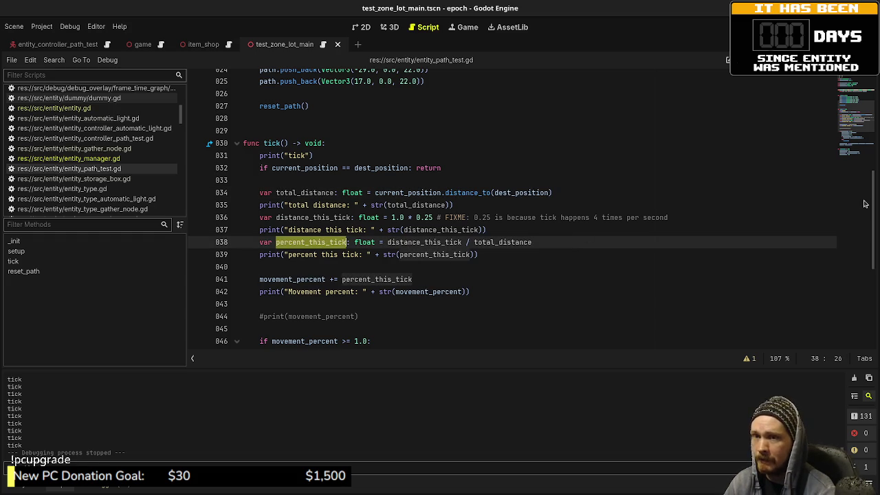
key("super+w")
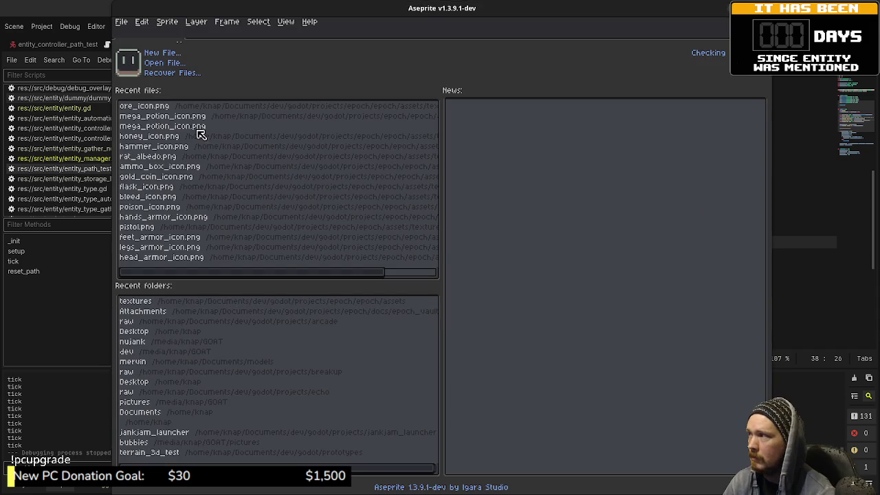
Create a new 1600×1600 sprite.
left_click(121, 22)
left_click(128, 33)
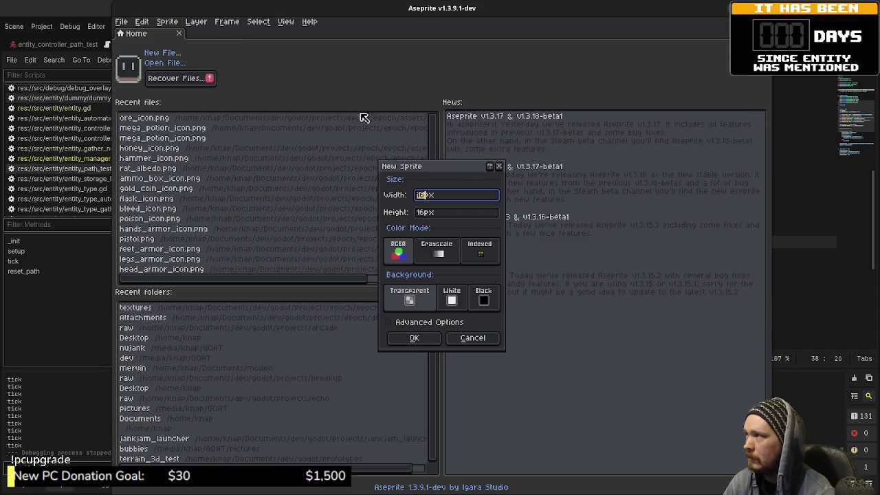
type("1600")
key("Tab")
type("1600")
key("Return")
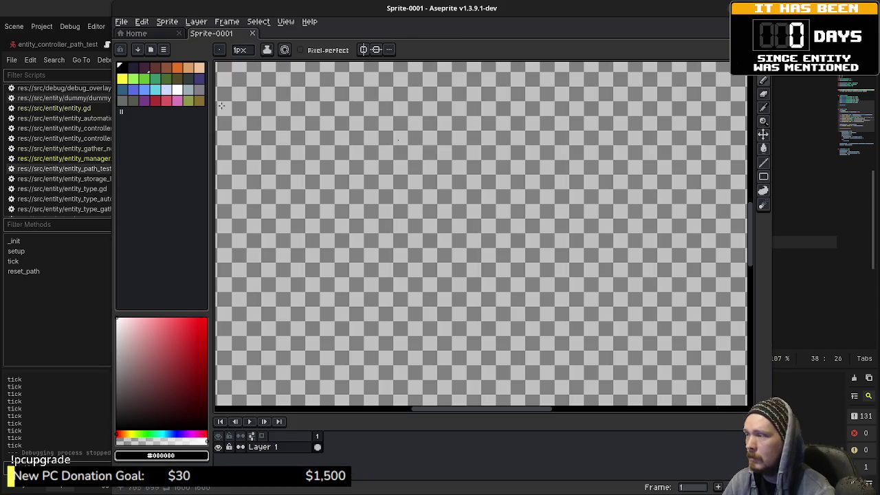
Fill the canvas with dark purple using the paint bucket.
left_click(132, 68)
key("g")
left_click(314, 219)
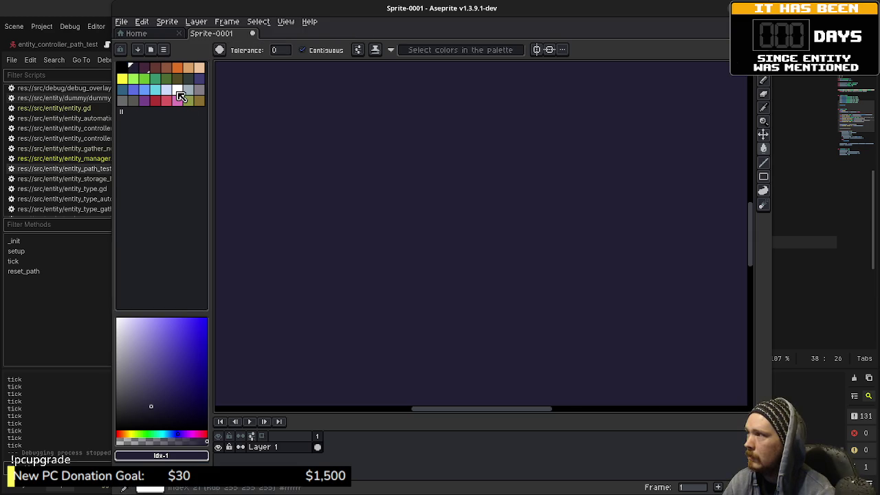
With a white pencil, draw a horizontal number line with end marks.
left_click(176, 89)
key("b")
left_click_drag(279, 208, 277, 233)
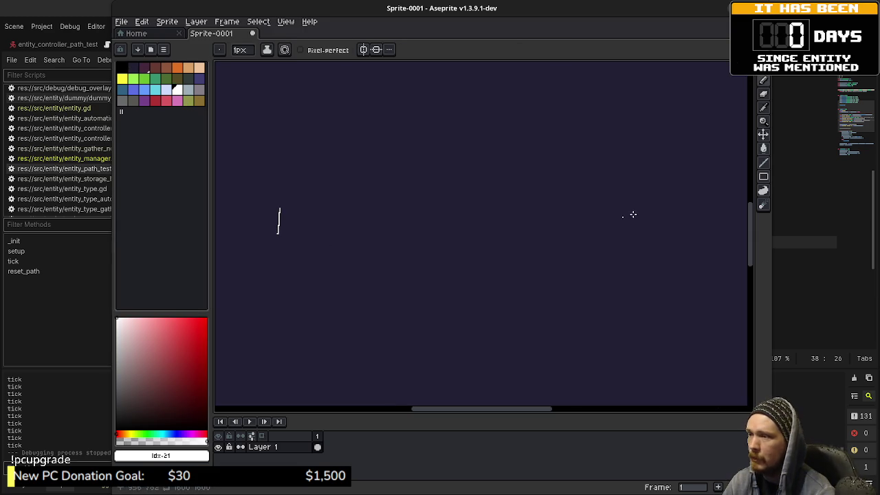
left_click_drag(682, 206, 684, 235)
left_click_drag(277, 220, 692, 220)
Draw a brace beneath the line and label it 2.0, redrawing the 0.
mouse_move(275, 299)
left_mouse_down()
mouse_move(348, 324)
mouse_move(651, 304)
mouse_move(681, 280)
left_mouse_up()
mouse_move(466, 344)
left_mouse_down()
mouse_move(486, 338)
mouse_move(510, 371)
left_mouse_up()
left_click(519, 368)
mouse_move(533, 343)
left_mouse_down()
mouse_move(526, 336)
mouse_move(546, 365)
mouse_move(552, 344)
mouse_move(530, 357)
left_mouse_up()
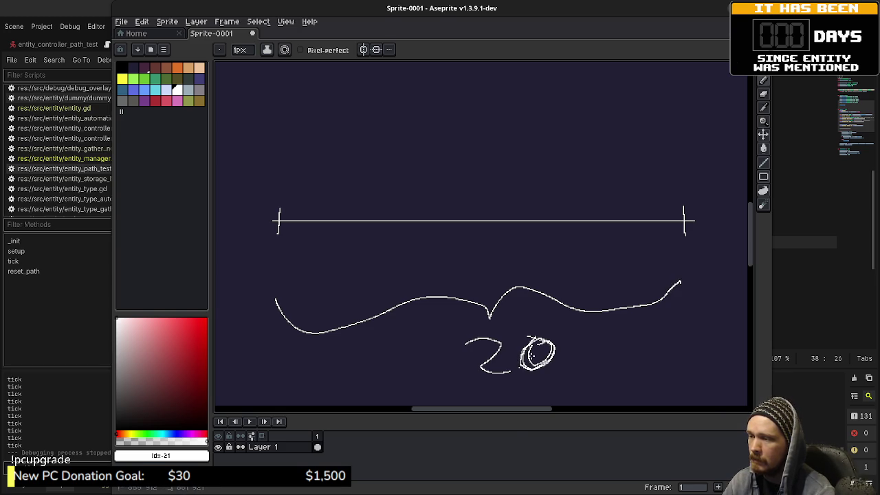
key("ctrl+z")
key("ctrl+z")
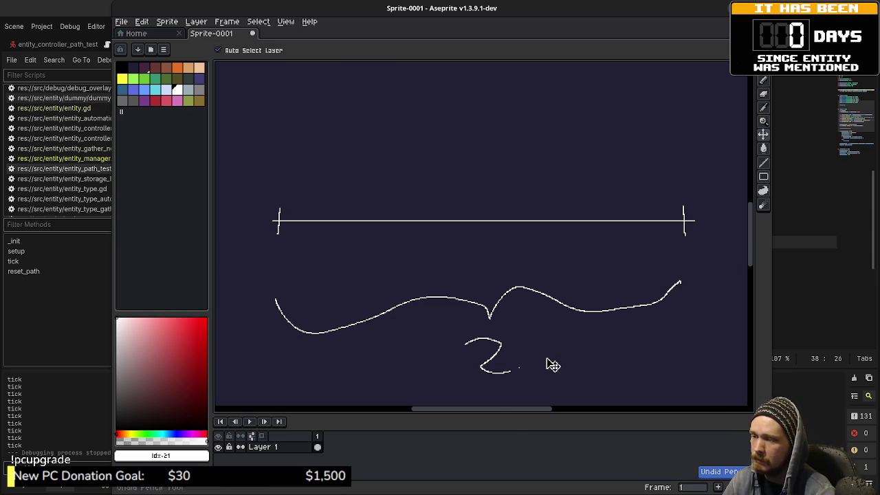
mouse_move(545, 334)
left_mouse_down()
mouse_move(535, 369)
mouse_move(542, 335)
left_mouse_up()
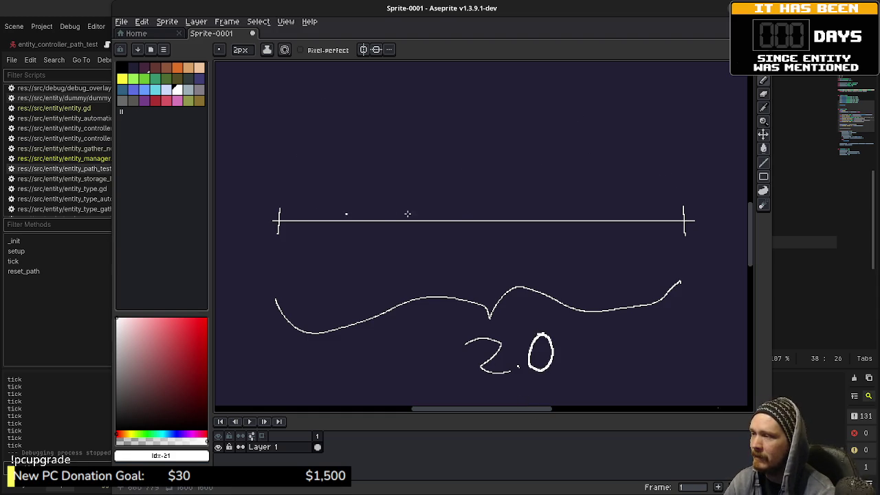
At 1px brush size, add tick marks at the midpoint and quarter points.
key("minus")
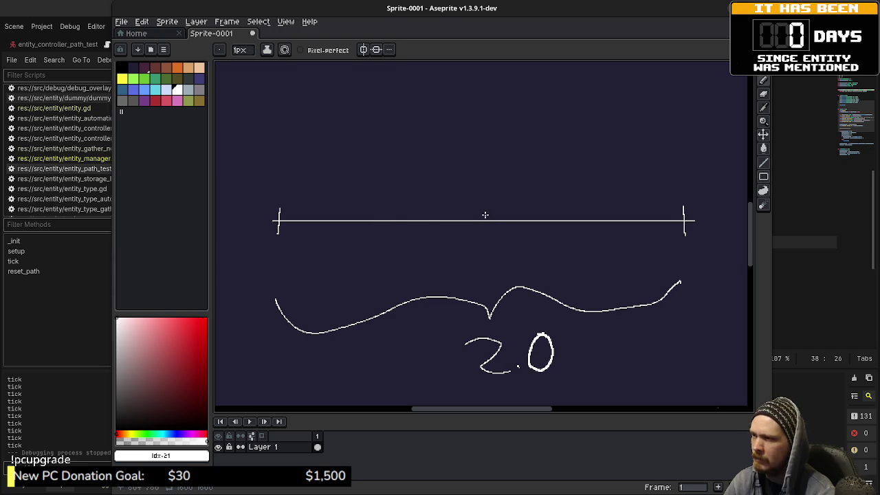
left_click_drag(478, 208, 478, 234)
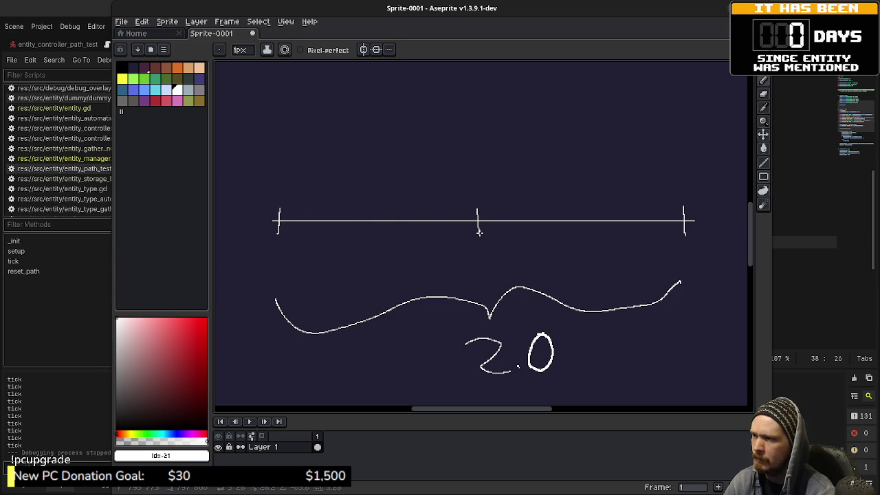
left_click(377, 209)
left_click(377, 226, "shift")
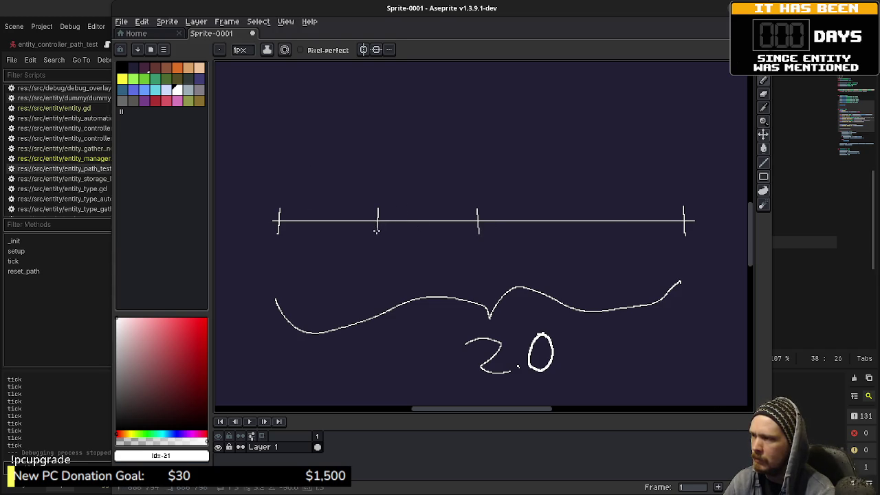
left_click(595, 234)
left_click(590, 211, "shift")
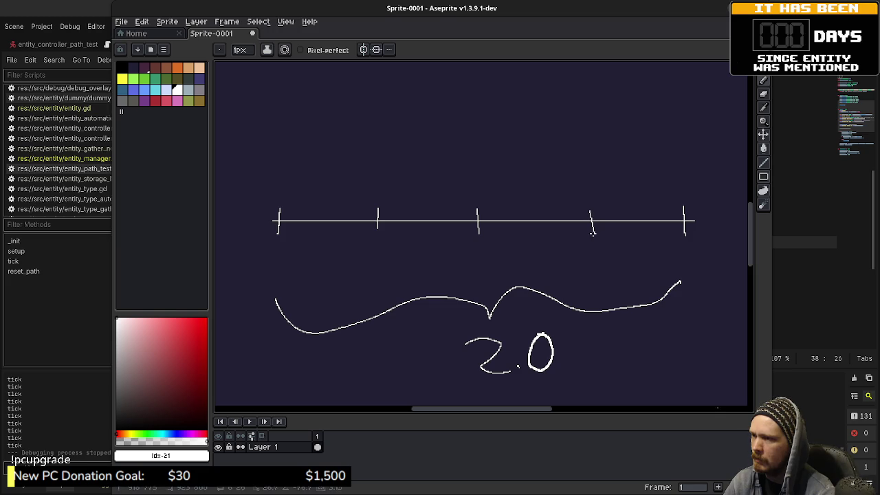
Add the eighth-step tick marks between the quarters, undoing a stray dot.
left_click(323, 211)
left_click(324, 230, "shift")
left_click(427, 211)
left_click(433, 232, "shift")
left_click(534, 215)
left_click(536, 227, "shift")
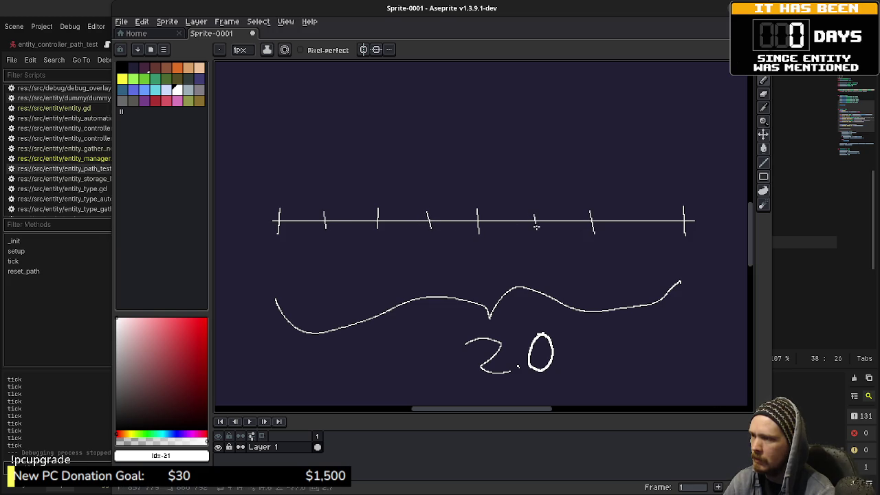
left_click(635, 214)
left_click(639, 231, "shift")
left_click(588, 280)
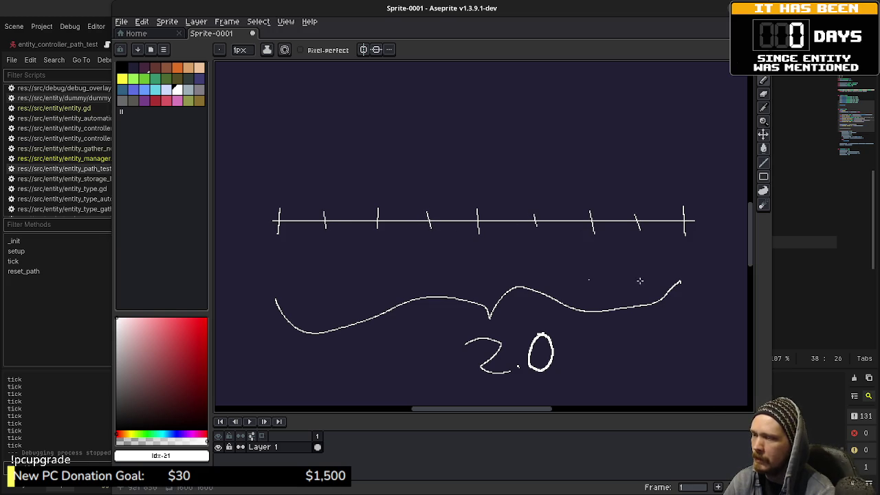
key("ctrl+z")
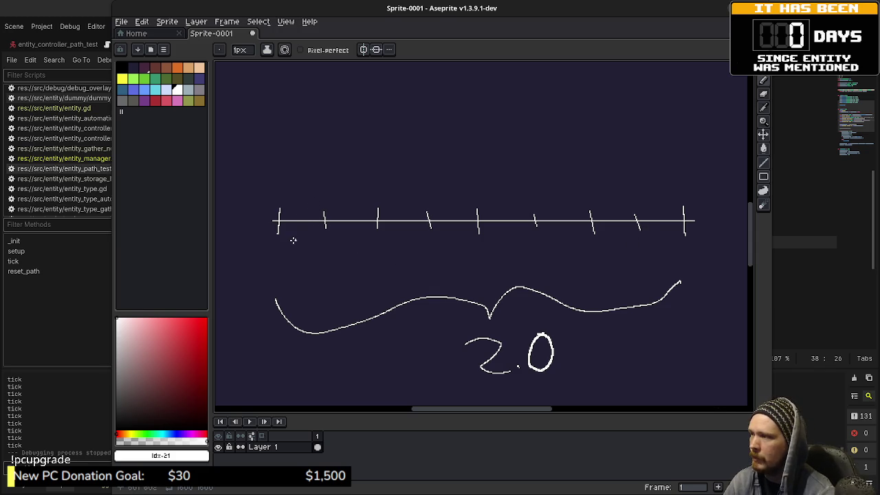
Bracket the first step and start writing its step-size label beneath.
left_click_drag(277, 244, 314, 252)
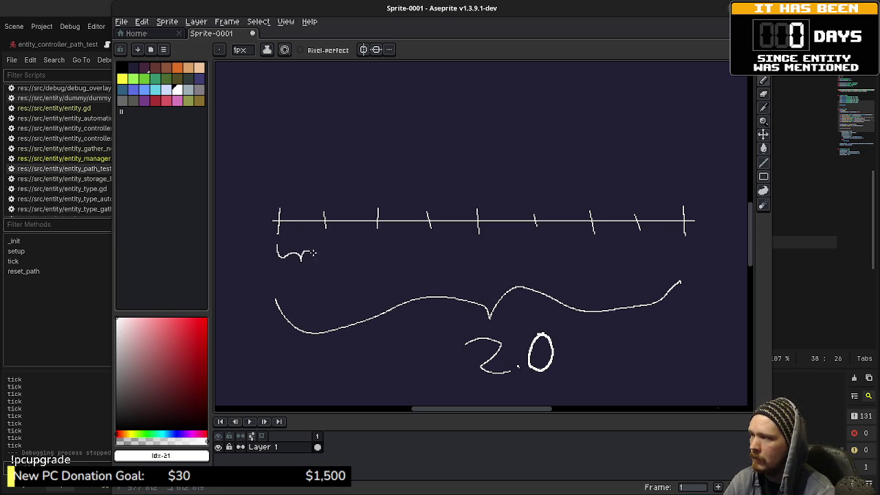
mouse_move(292, 274)
left_mouse_down()
mouse_move(316, 284)
mouse_move(327, 272)
left_mouse_up()
left_click(300, 280)
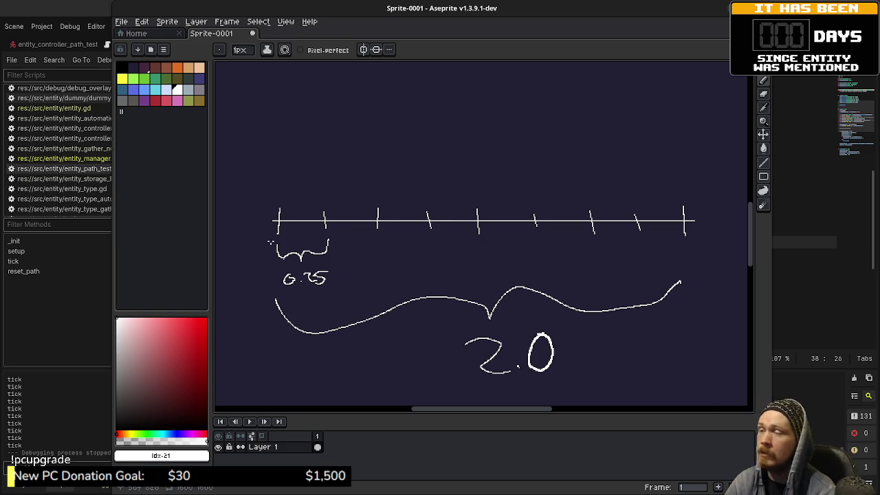
Draw an oval marker with a rightward arrow at the line's start, resizing the window to show code.
mouse_move(362, 10)
left_mouse_down()
mouse_move(362, 238)
mouse_move(347, 125)
mouse_move(350, 265)
mouse_move(361, 110)
left_mouse_up()
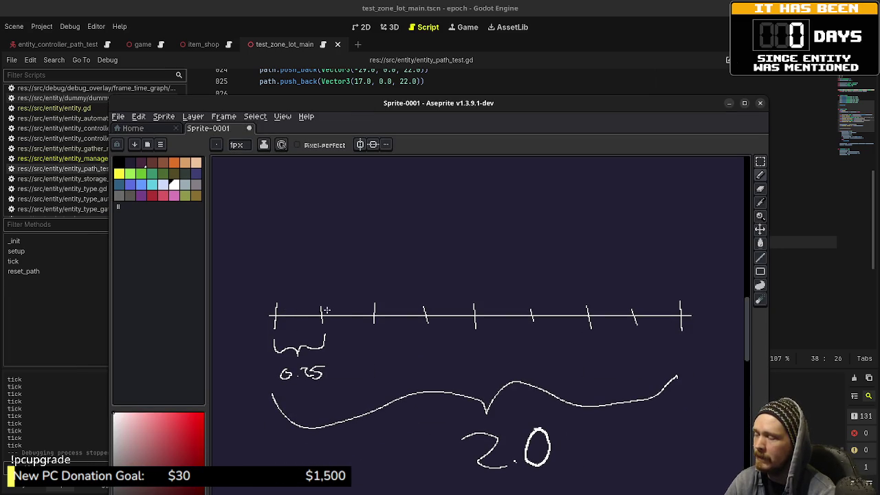
mouse_move(273, 247)
left_mouse_down()
mouse_move(270, 278)
mouse_move(280, 272)
left_mouse_up()
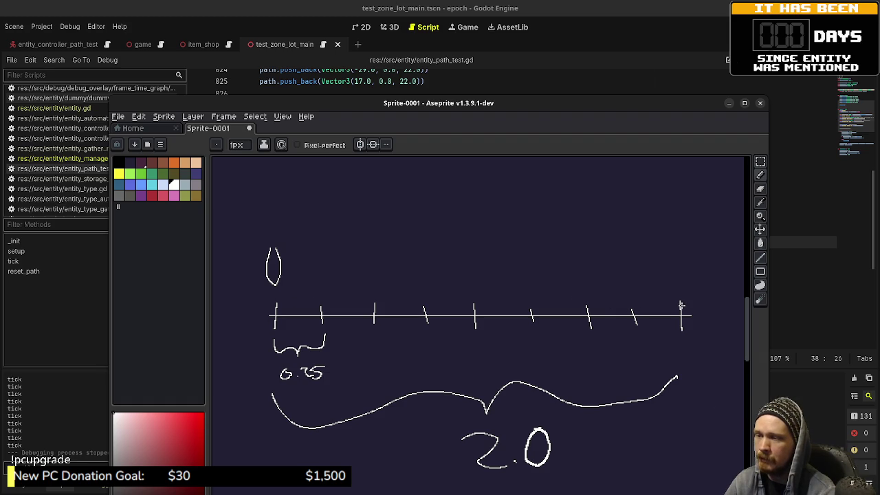
left_click_drag(276, 290, 320, 287)
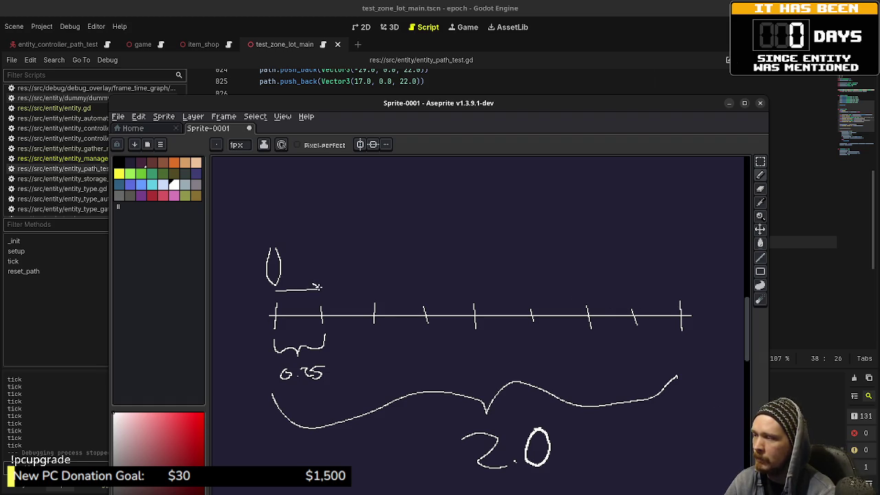
left_click_drag(437, 105, 438, 258)
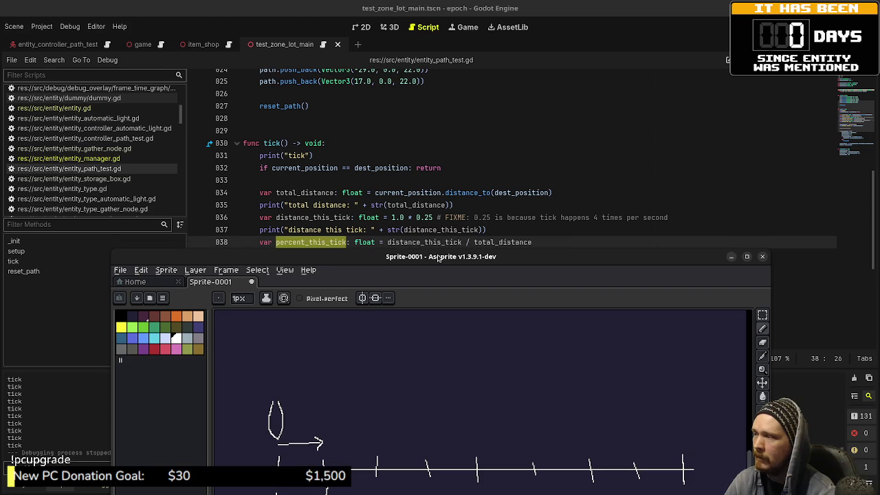
Return to the script at line 035, then bring the sketch window in front and raise it.
left_click(437, 247)
left_click(440, 205)
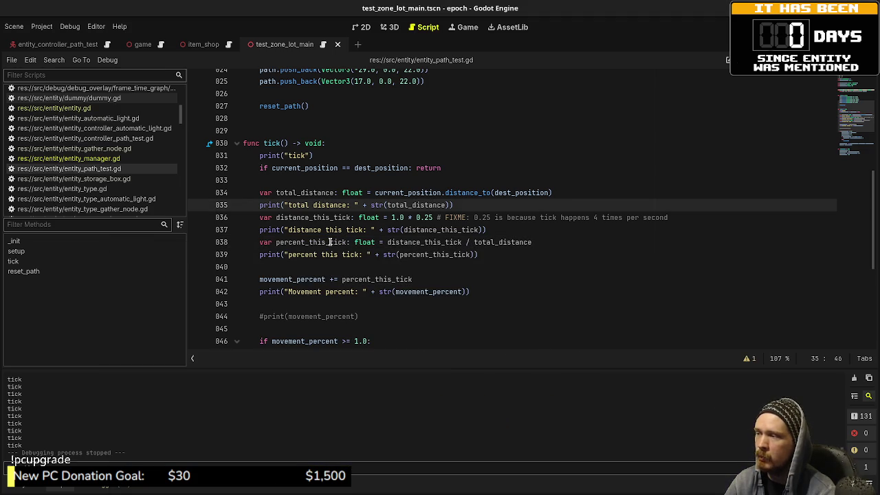
key("alt+Tab")
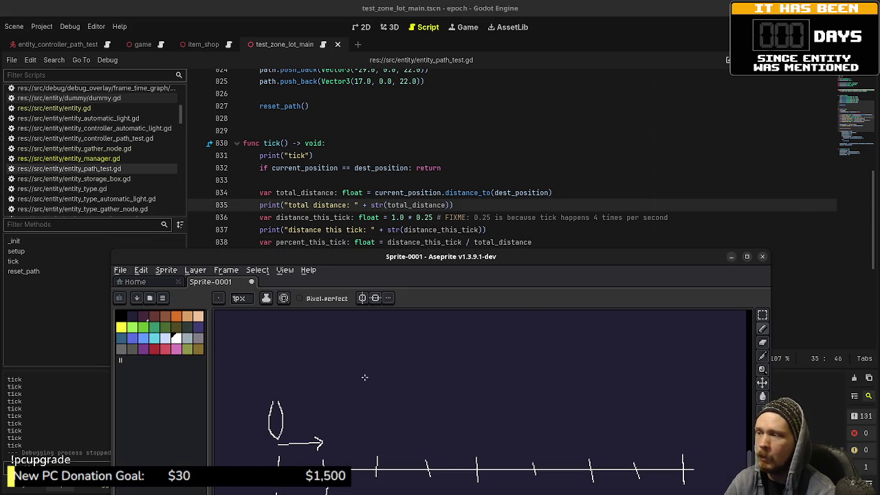
mouse_move(513, 272)
left_mouse_down()
mouse_move(504, 219)
mouse_move(472, 153)
left_mouse_up()
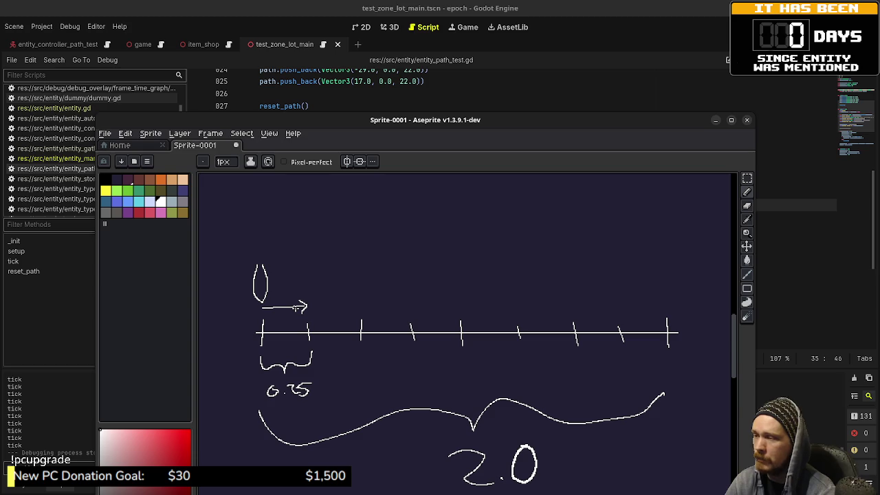
Reposition the sketch over the script and undo a stray dot on the canvas.
left_click(257, 242)
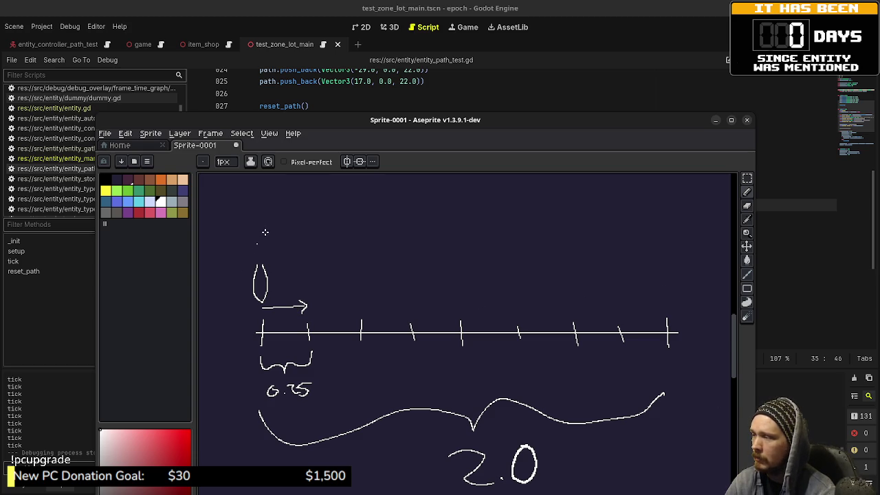
left_click(673, 276)
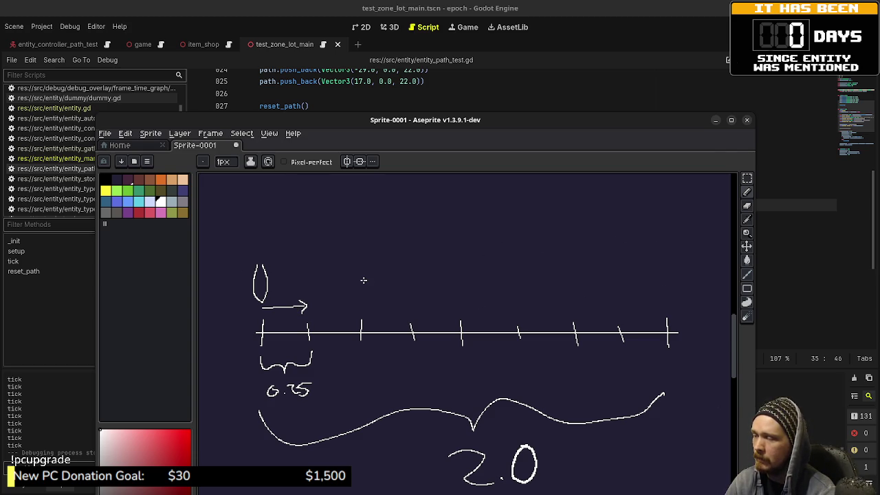
mouse_move(603, 126)
left_mouse_down()
mouse_move(610, 294)
mouse_move(621, 266)
mouse_move(615, 275)
mouse_move(600, 103)
mouse_move(598, 324)
mouse_move(602, 267)
mouse_move(581, 133)
left_mouse_up()
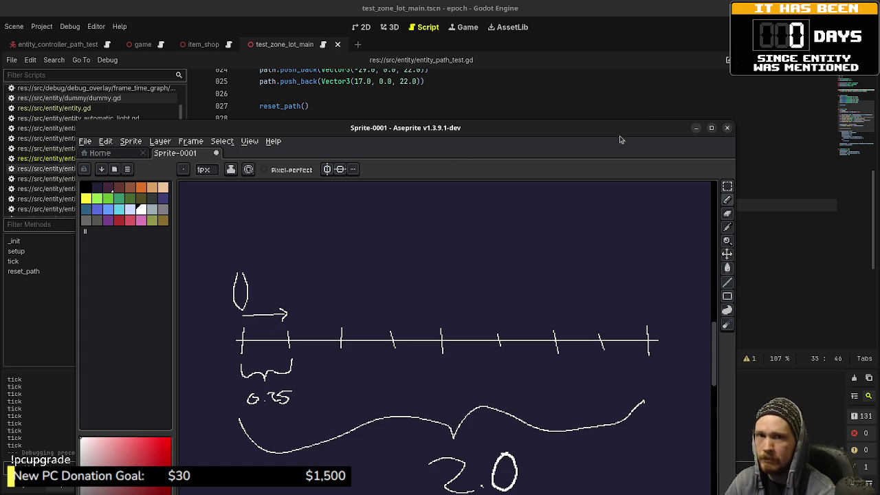
mouse_move(530, 132)
left_mouse_down()
mouse_move(534, 353)
mouse_move(523, 108)
left_mouse_up()
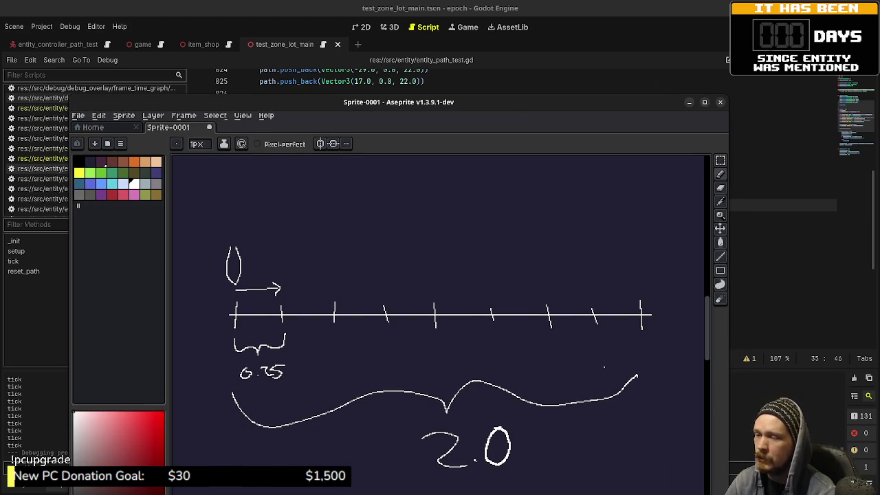
key("ctrl+z")
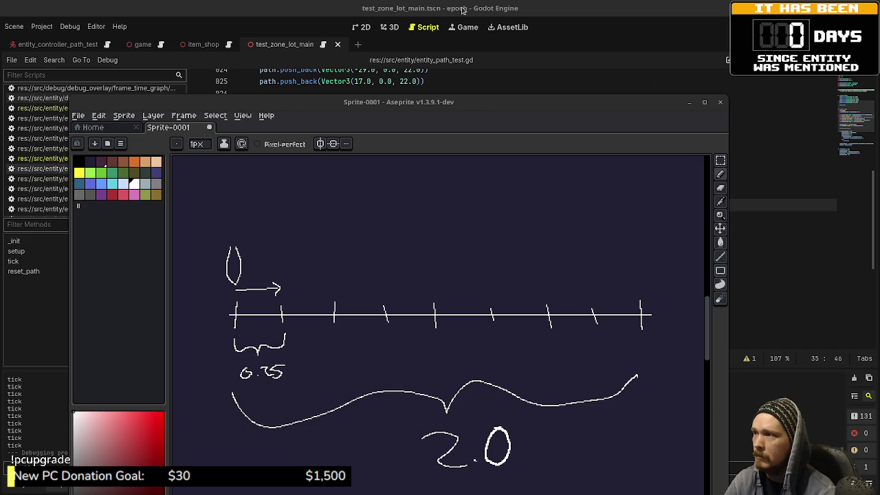
key("alt+Tab")
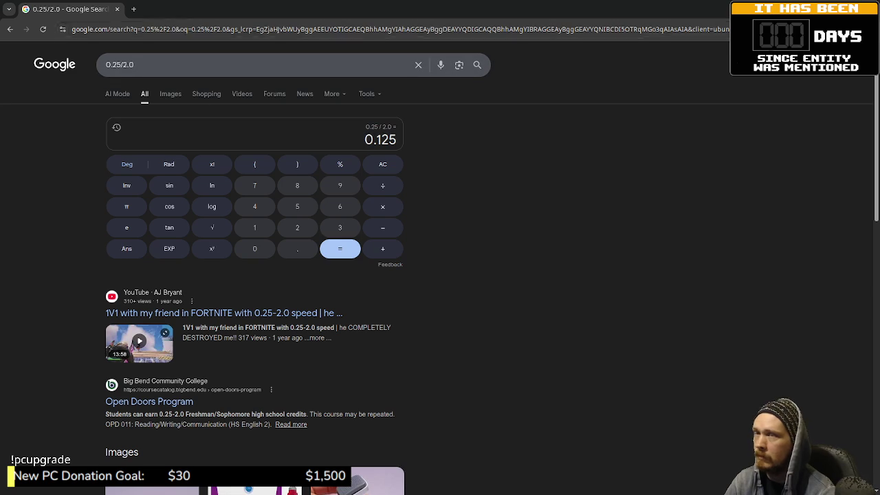
key("alt+Tab")
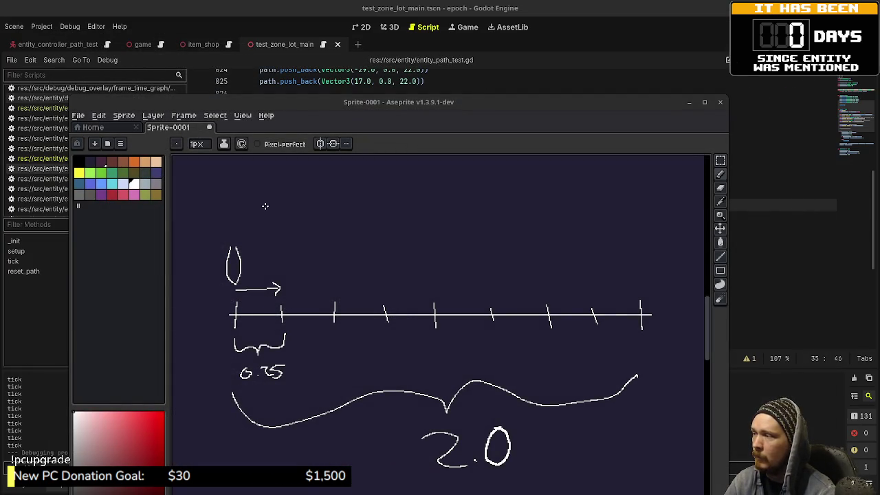
mouse_move(235, 224)
left_mouse_down()
mouse_move(294, 194)
mouse_move(638, 227)
left_mouse_up()
Start writing 1.0 above the new brace and pan the view above it.
scroll(432, 244, "up", 3)
mouse_move(423, 237)
left_mouse_down()
mouse_move(428, 266)
mouse_move(446, 240)
left_mouse_up()
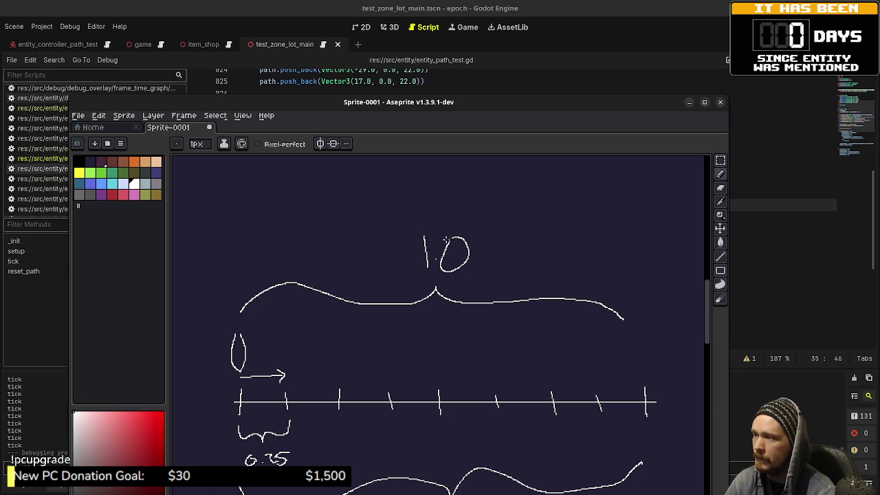
mouse_move(383, 344)
left_mouse_down()
mouse_move(403, 294)
mouse_move(359, 284)
left_mouse_up()
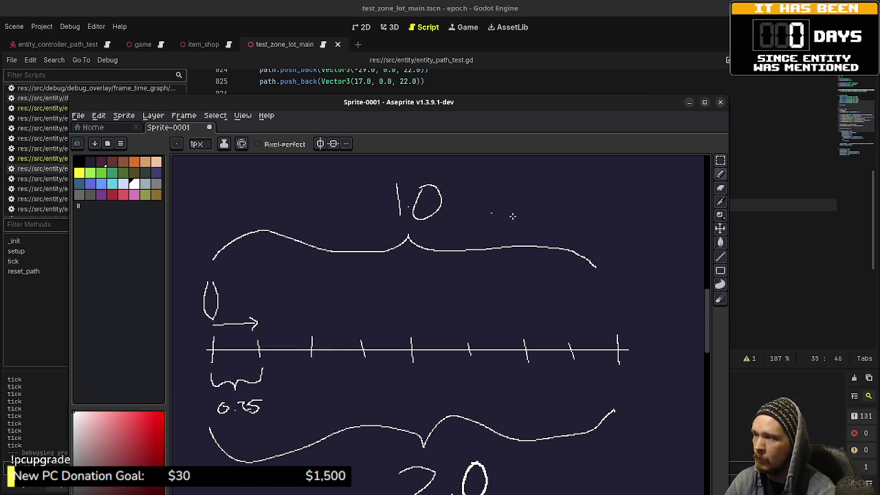
left_click_drag(328, 343, 362, 335)
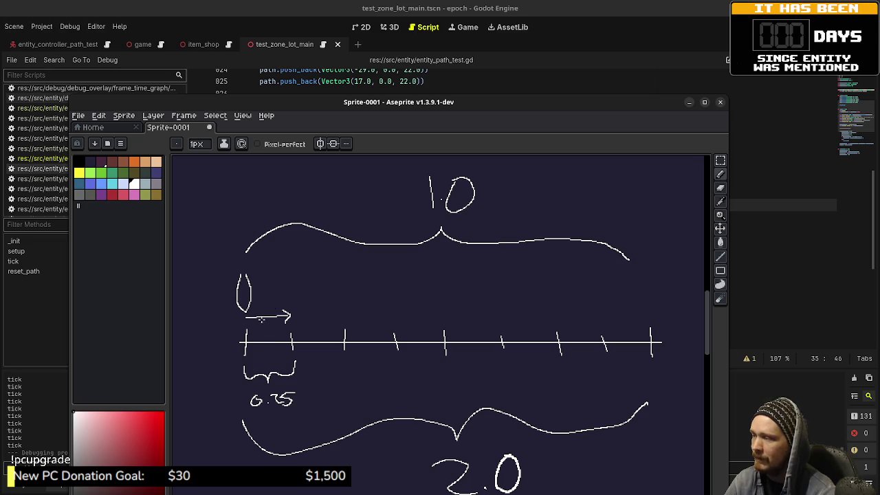
Complete the equation with × 0.125 = 0.25, then move the sketch down over the script.
left_click_drag(423, 223, 391, 251)
mouse_move(480, 218)
left_mouse_down()
mouse_move(466, 235)
mouse_move(486, 235)
mouse_move(511, 213)
mouse_move(538, 239)
mouse_move(581, 237)
mouse_move(608, 212)
mouse_move(632, 220)
left_mouse_up()
left_click_drag(610, 230, 639, 234)
scroll(617, 242, "right", 2)
left_click_drag(651, 213, 639, 227)
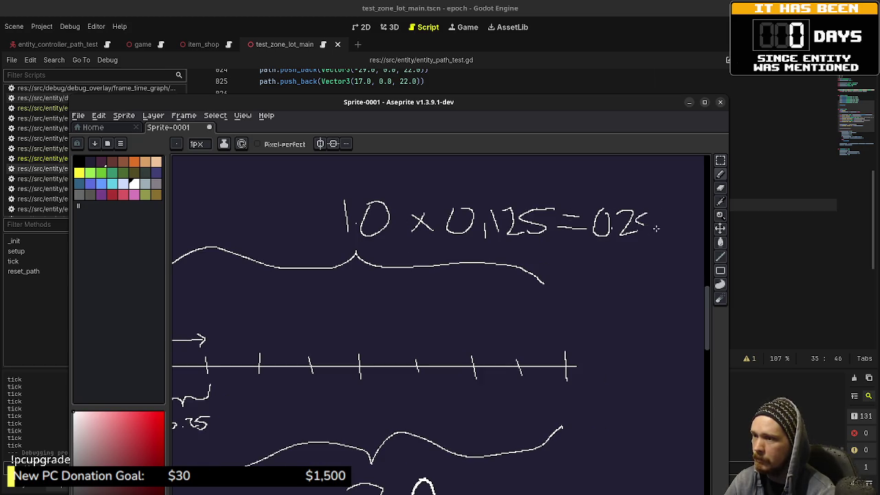
scroll(514, 232, "down", 2)
scroll(515, 232, "left", 2)
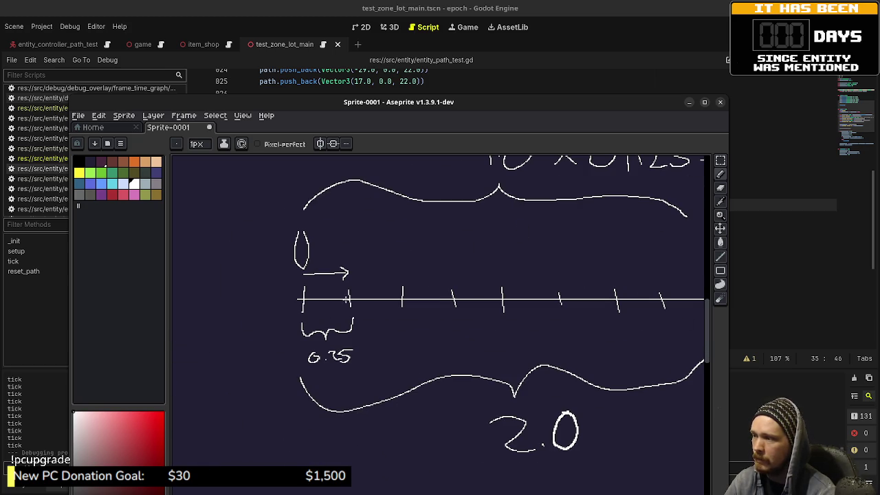
left_click_drag(483, 268, 439, 314)
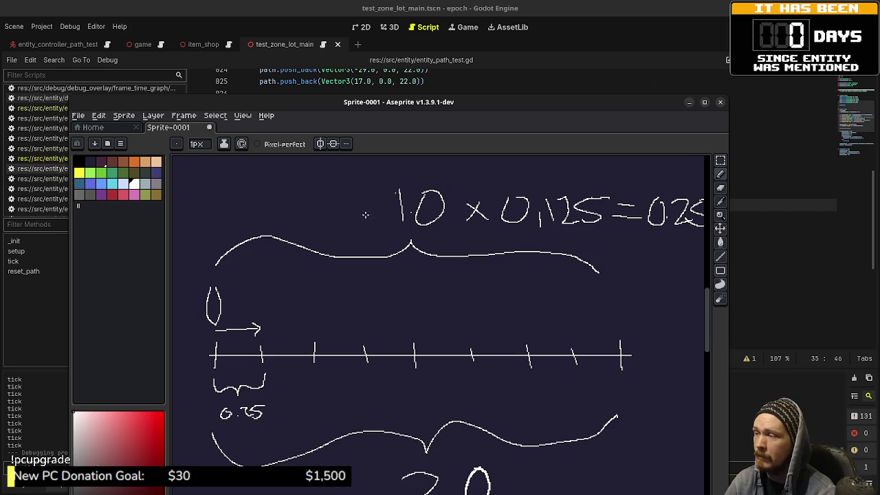
mouse_move(404, 103)
left_mouse_down()
mouse_move(426, 362)
mouse_move(433, 295)
left_mouse_up()
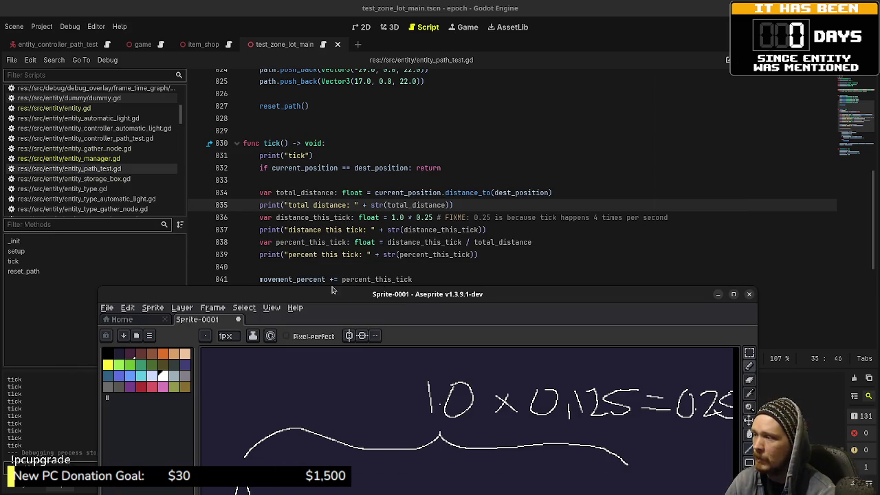
Write a 0 at the sketch's top left and circle the 0,125 in the equation.
left_click_drag(330, 299, 355, 114)
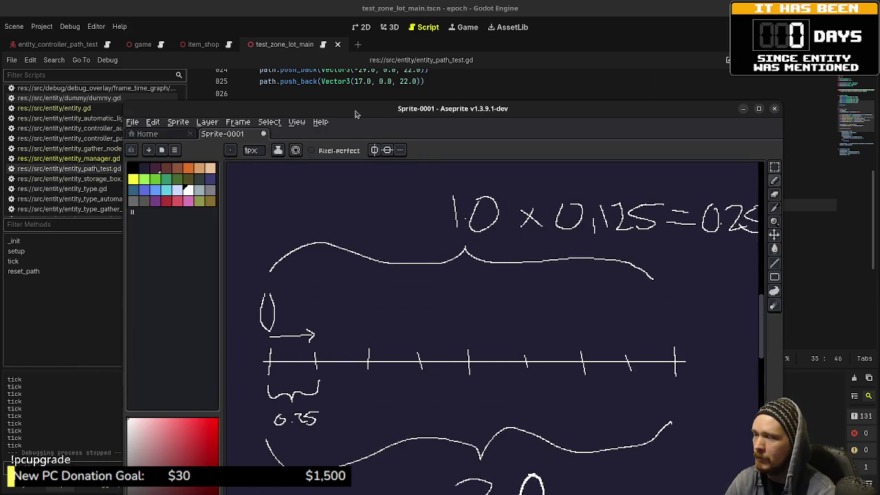
mouse_move(278, 196)
left_mouse_down()
mouse_move(265, 207)
mouse_move(276, 195)
left_mouse_up()
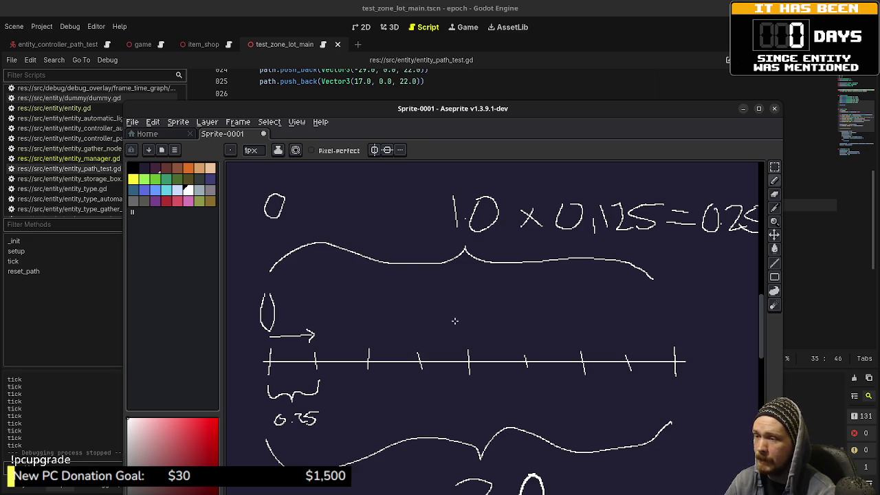
mouse_move(382, 111)
left_mouse_down()
mouse_move(383, 412)
mouse_move(384, 299)
mouse_move(352, 100)
left_mouse_up()
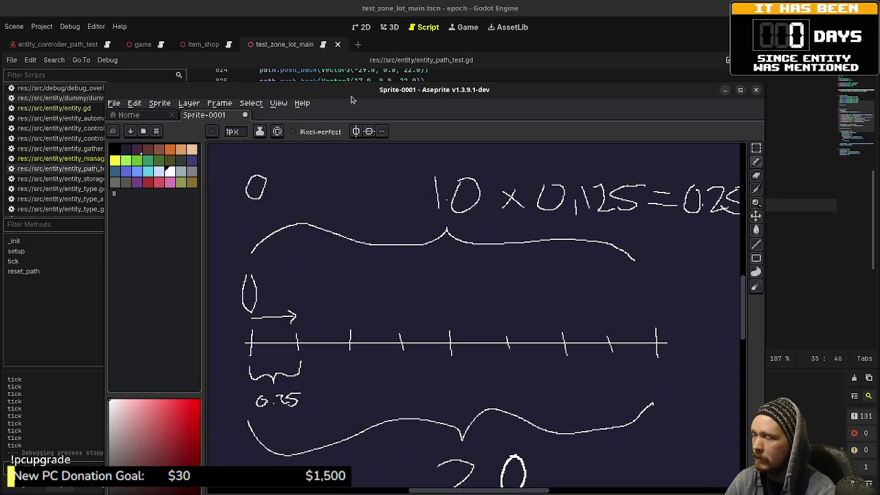
mouse_move(618, 178)
left_mouse_down()
mouse_move(548, 222)
mouse_move(638, 177)
mouse_move(613, 172)
left_mouse_up()
Complete 0+0.125 after the 0, fixing a wrong digit, then lower the sketch to read the script.
mouse_move(275, 187)
left_mouse_down()
mouse_move(275, 205)
mouse_move(299, 187)
mouse_move(327, 200)
mouse_move(374, 197)
mouse_move(364, 203)
left_mouse_up()
key("ctrl+z")
left_click_drag(359, 182, 382, 185)
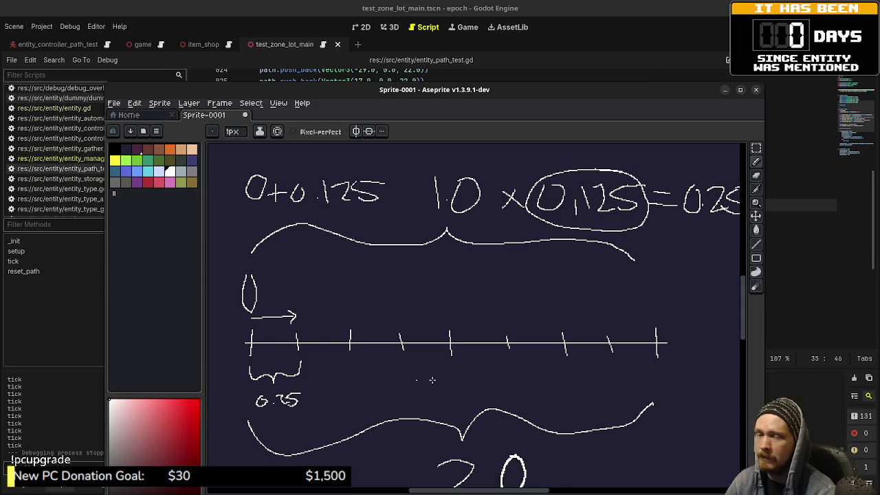
mouse_move(458, 95)
left_mouse_down()
mouse_move(456, 339)
mouse_move(466, 302)
mouse_move(459, 375)
mouse_move(465, 363)
left_mouse_up()
scroll(445, 236, "down", 3)
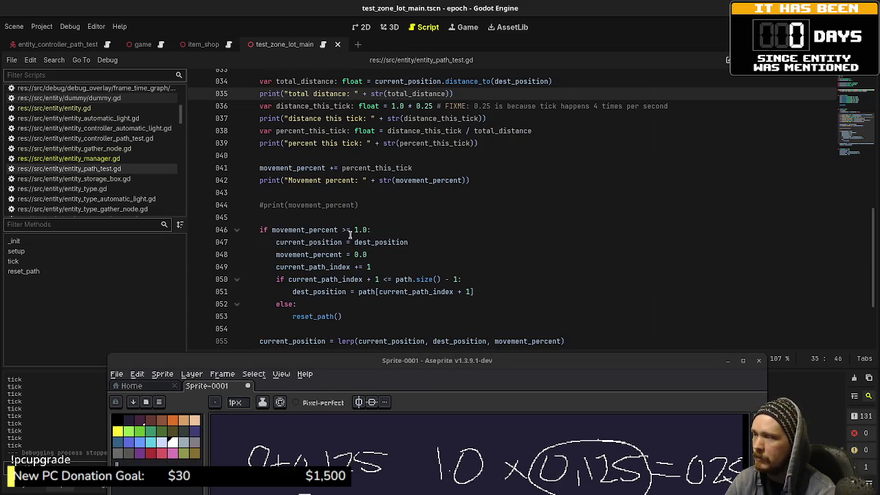
Draw a second oval beside the first on the line and strike through 0+0.125.
mouse_move(426, 365)
left_mouse_down()
mouse_move(427, 387)
mouse_move(428, 146)
mouse_move(418, 103)
left_mouse_up()
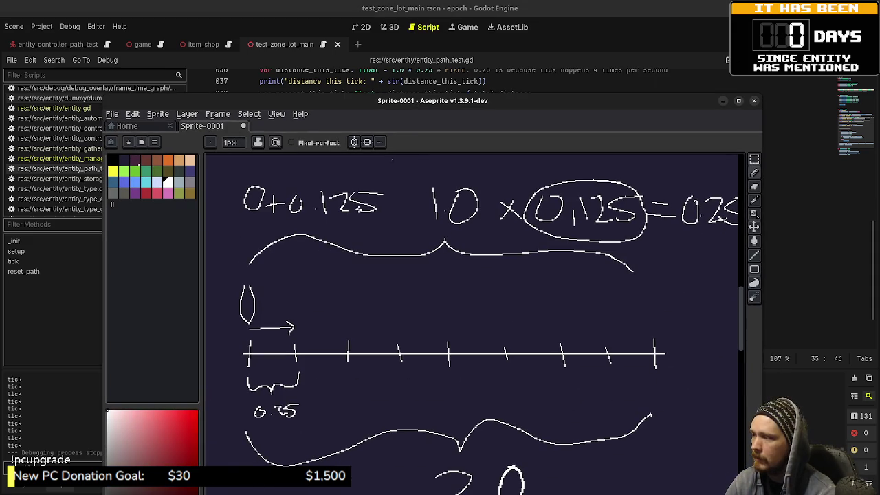
mouse_move(288, 288)
left_mouse_down()
mouse_move(288, 322)
mouse_move(288, 291)
left_mouse_up()
left_click_drag(330, 258, 343, 314)
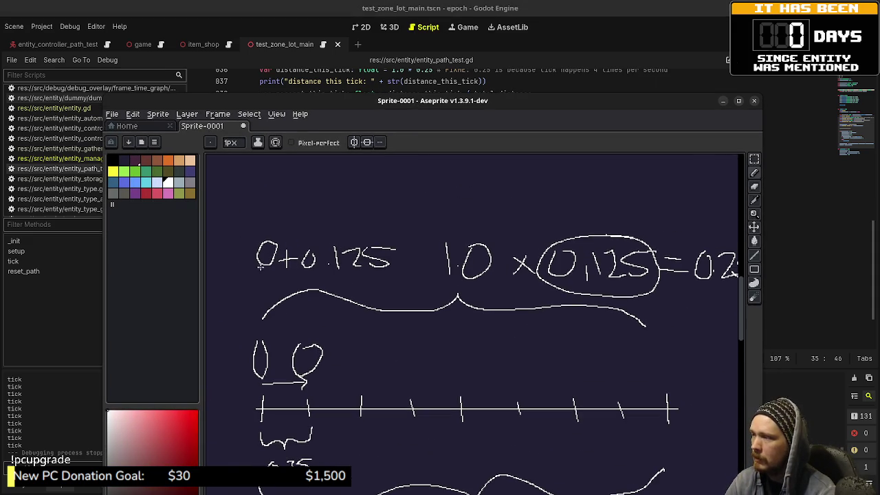
left_click_drag(256, 259, 401, 258)
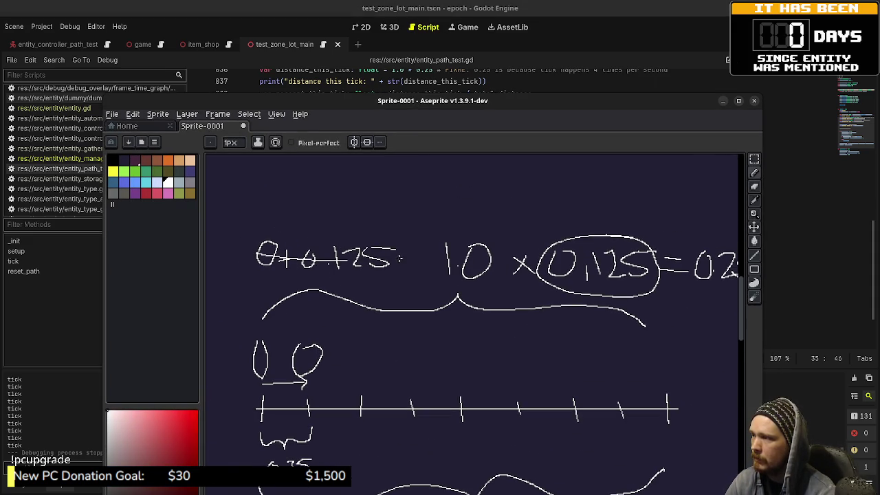
Write 0.125 above the struck-out sum.
scroll(279, 221, "up", 3)
left_click_drag(281, 192, 289, 201)
left_click_drag(369, 185, 371, 227)
left_click_drag(382, 187, 419, 233)
mouse_move(450, 194)
left_mouse_down()
mouse_move(443, 231)
mouse_move(501, 187)
left_mouse_up()
scroll(533, 292, "down", 1)
scroll(535, 301, "down", 2)
Draw a brace under the remaining line steps after the first 0.25, redoing a misplaced stroke.
mouse_move(471, 299)
left_mouse_down()
mouse_move(446, 289)
mouse_move(438, 265)
left_mouse_up()
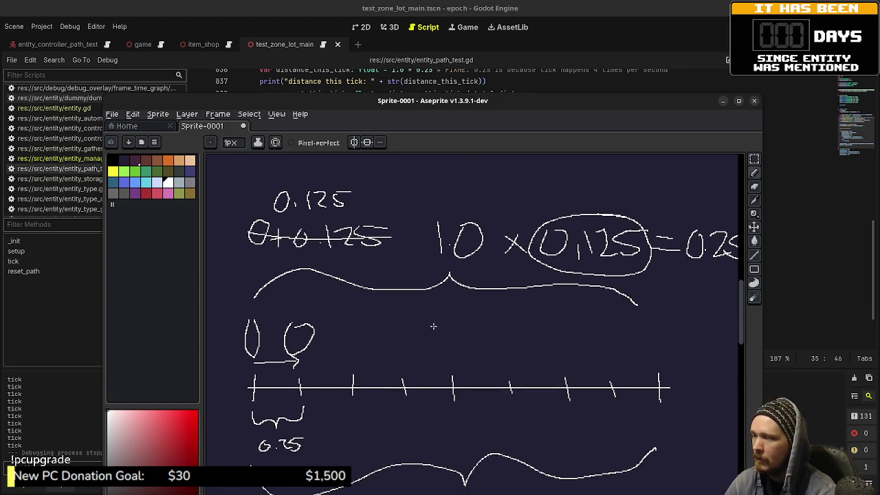
left_click_drag(432, 327, 425, 235)
left_click_drag(258, 410, 575, 412)
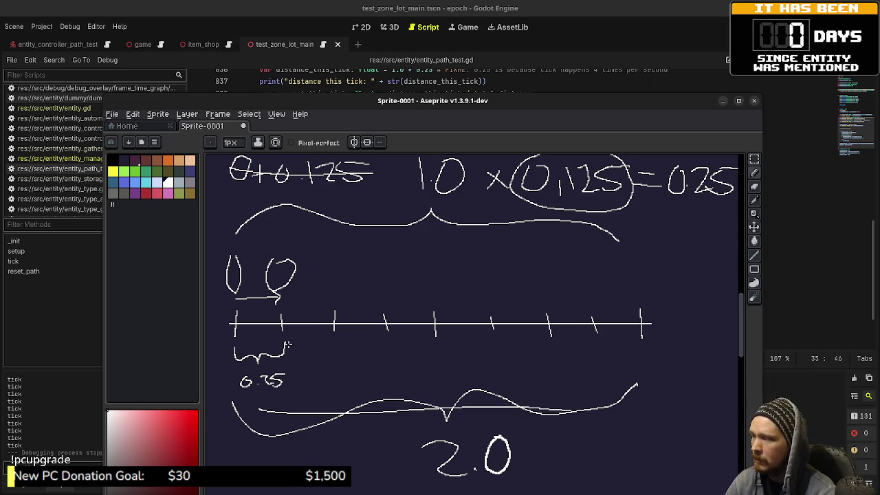
left_click_drag(332, 376, 603, 365)
key("ctrl+z")
left_click_drag(292, 355, 413, 372)
mouse_move(483, 362)
left_mouse_down()
mouse_move(596, 359)
mouse_move(635, 345)
left_mouse_up()
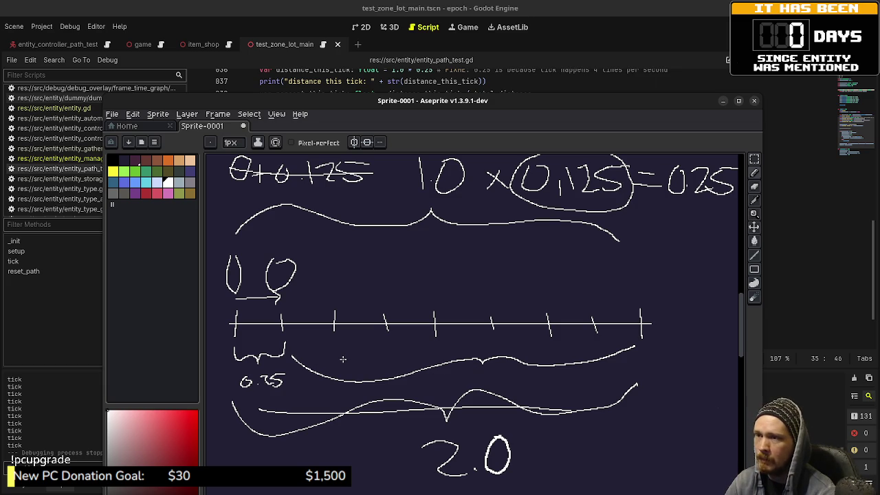
left_click_drag(502, 314, 465, 318)
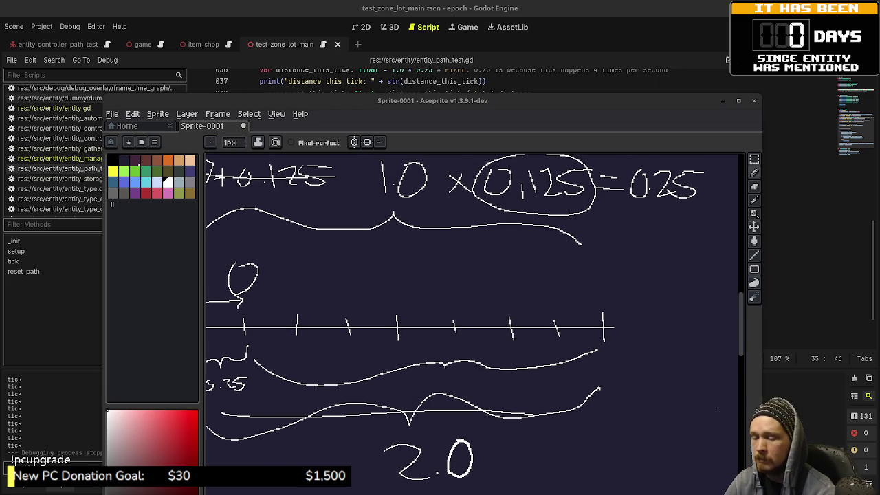